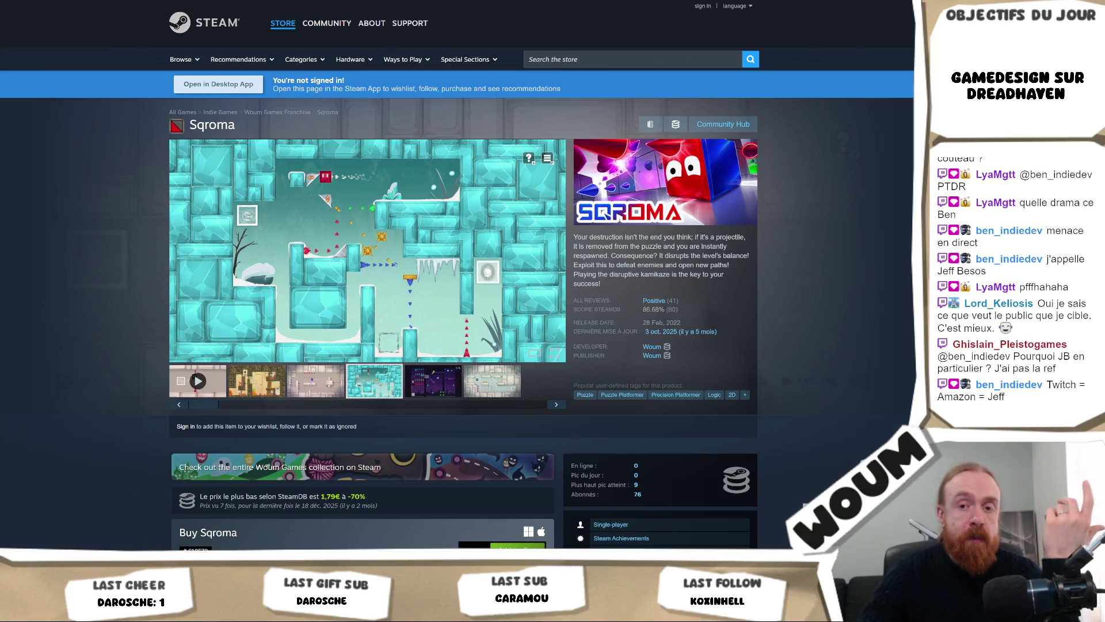
In a new Chrome tab, enter the address kenne.nl, which lands on a domain-sale page.
key(alt+Tab)
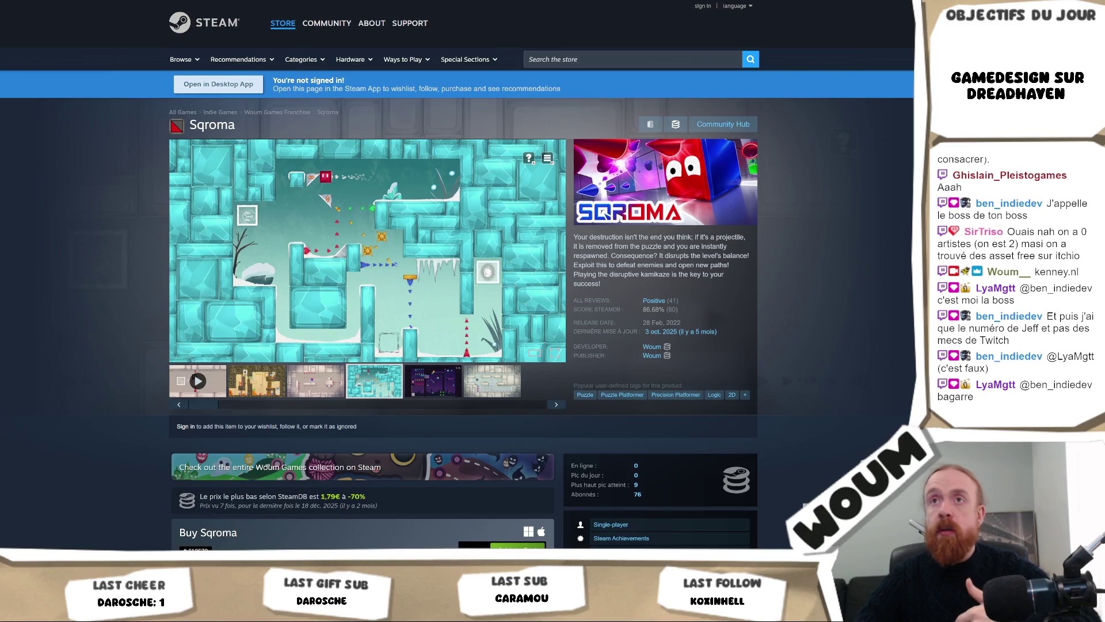
key(ctrl+t)
text(kenney)
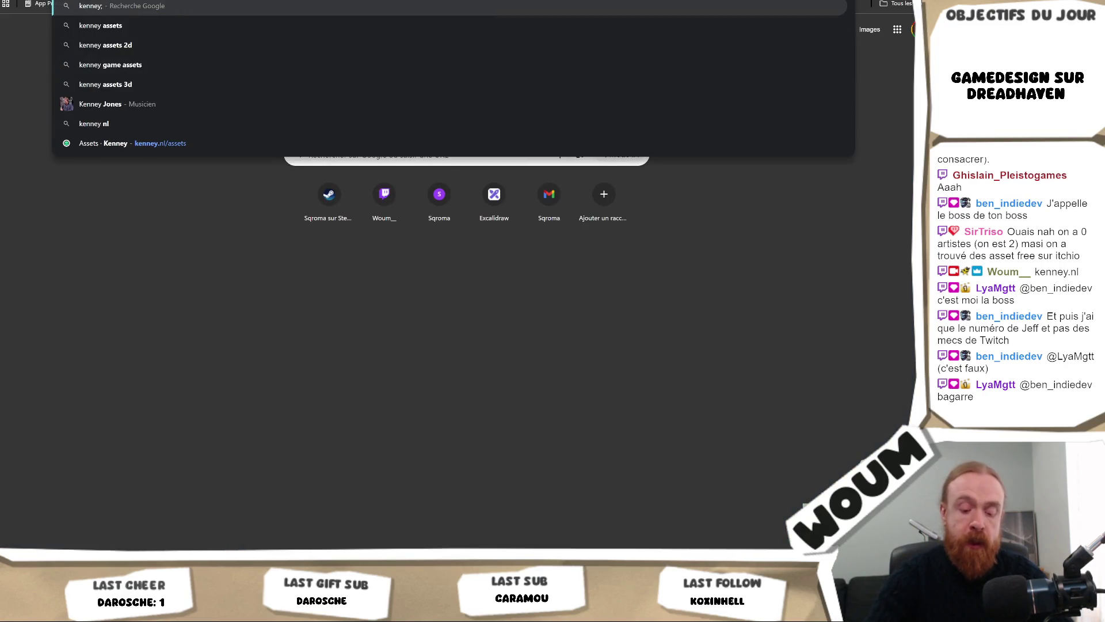
key(BackSpace)
text(.nl)
key(Return)
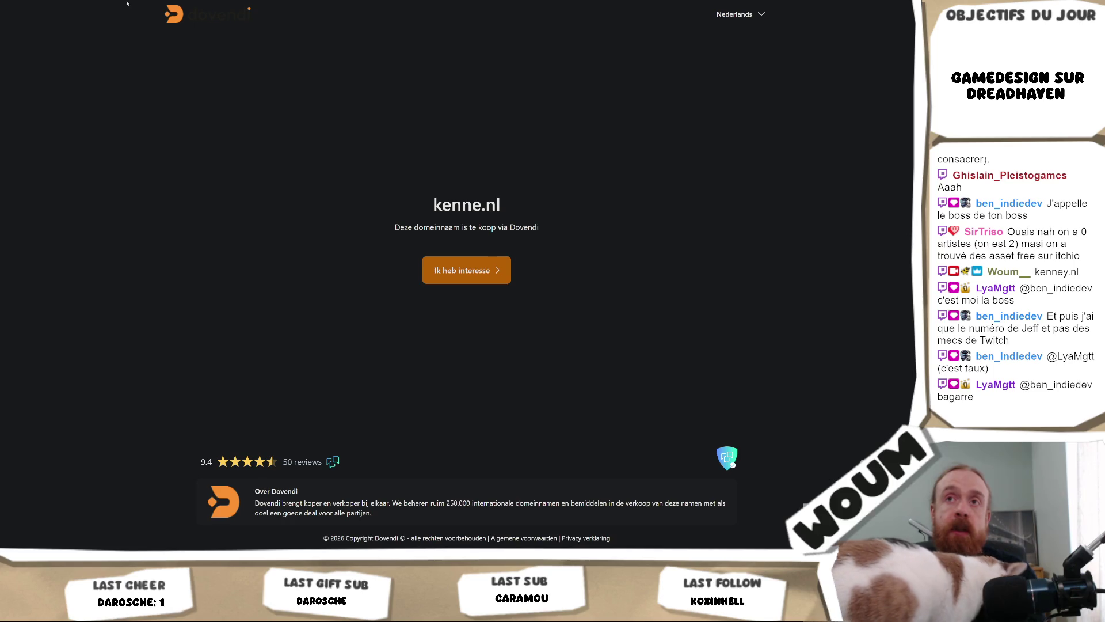
Correct the address to kenney.nl and load Kenney's free game assets homepage.
key(ctrl+l)
text(https://kenney.nl)
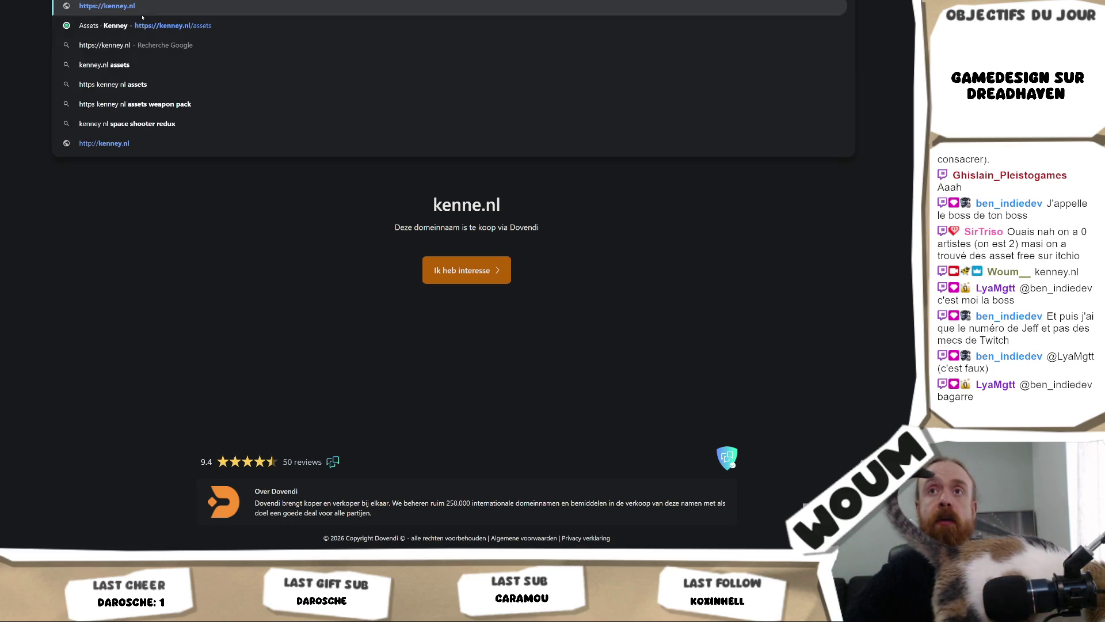
key(Return)
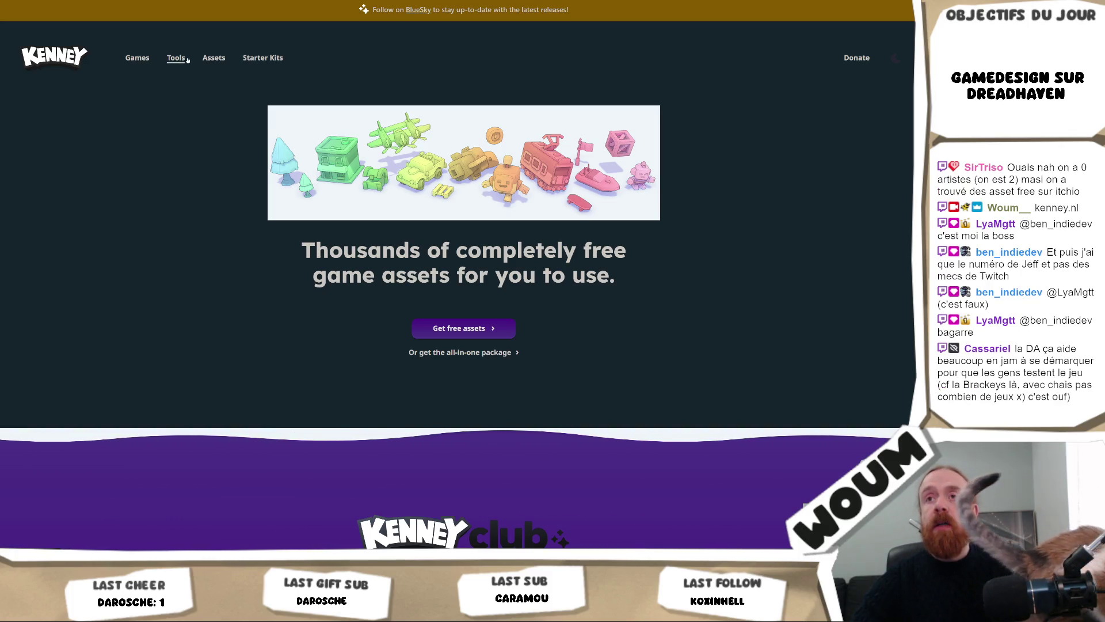
Scroll down kenney.nl to the 'Let's create together' tools section and newsletter signup.
scroll(389, 185, down, 15)
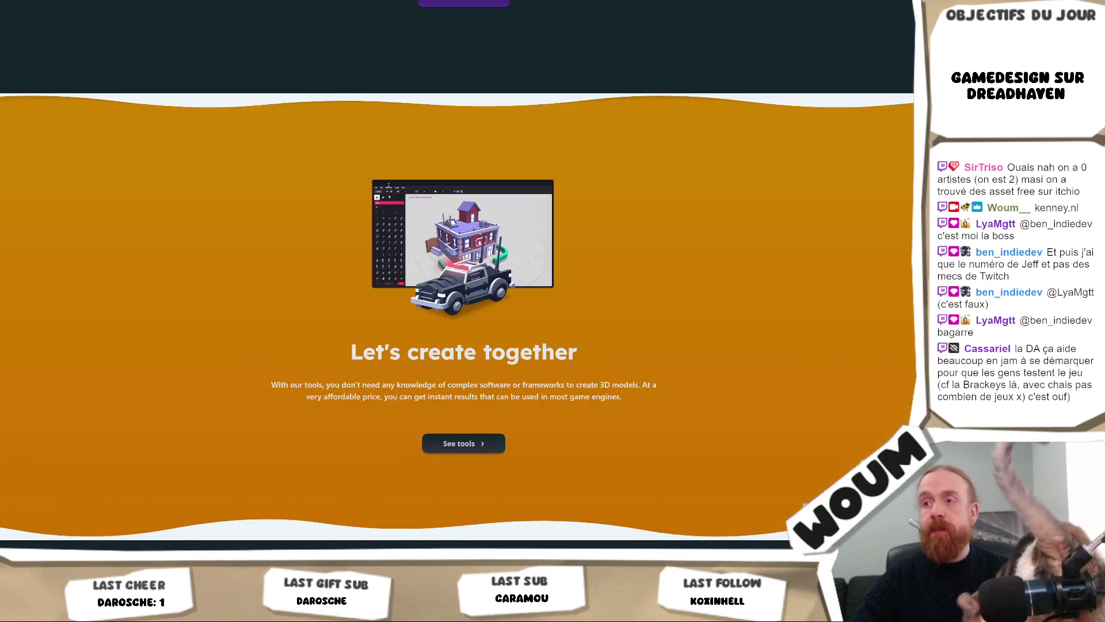
scroll(388, 186, down, 5)
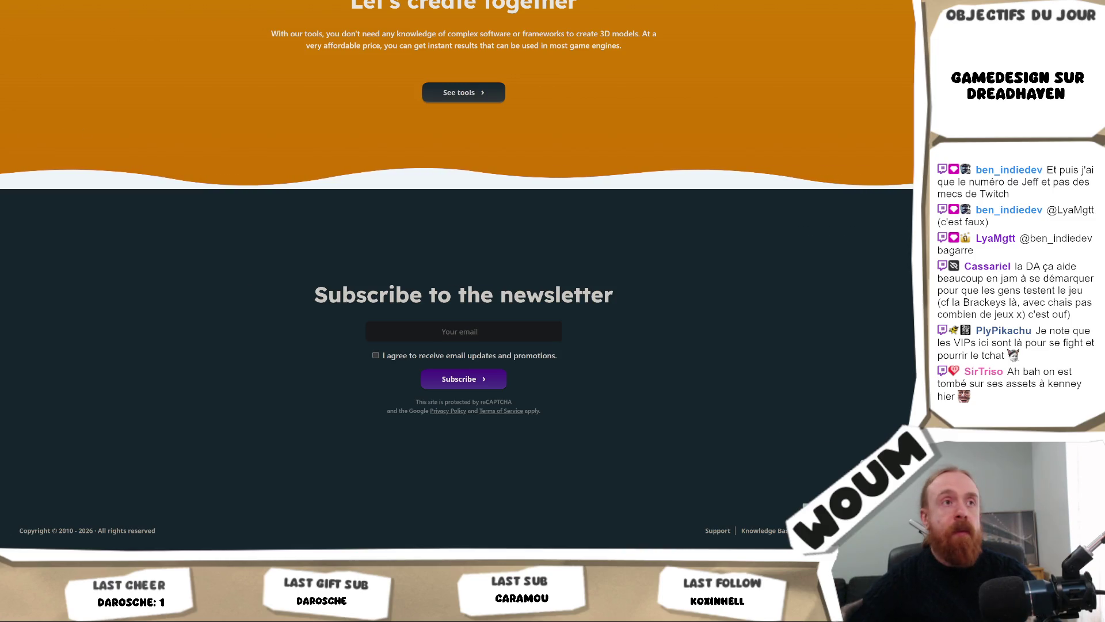
Load the pasted Kenney Jam 2025 itch.io address and scroll through the jam overview.
key(ctrl+l)
text(https://itch.io/jam/kenney-jam-2025)
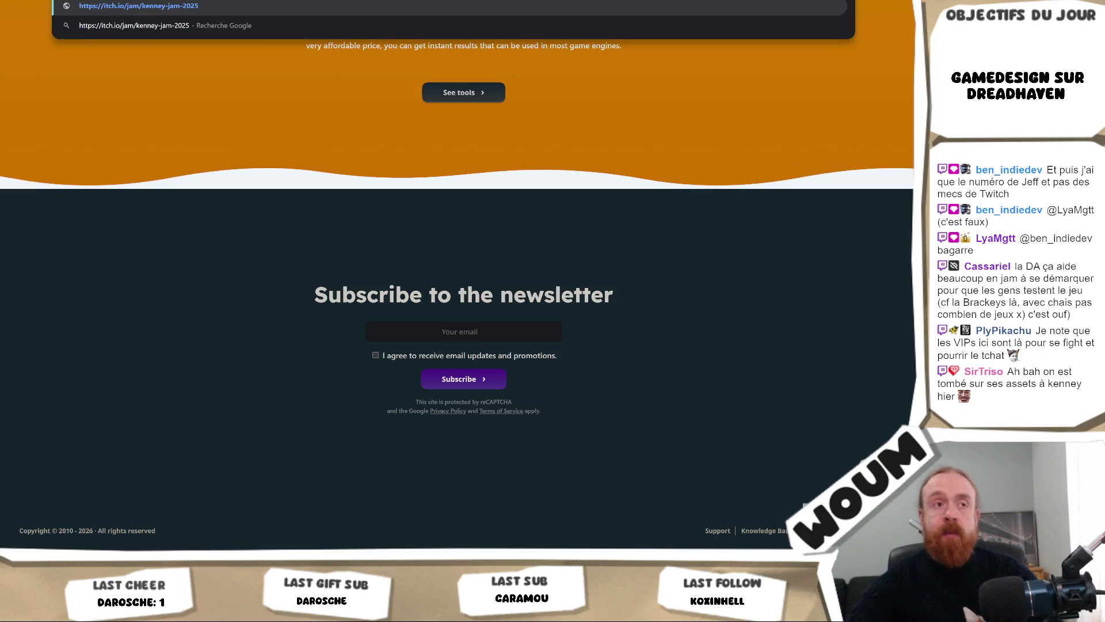
key(Return)
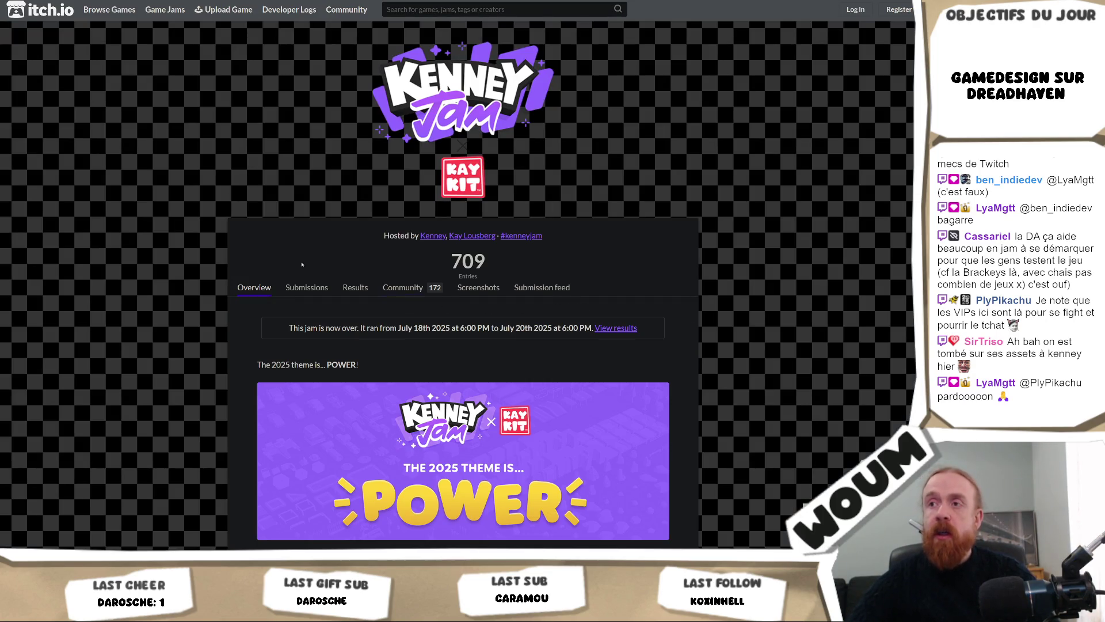
scroll(259, 276, down, 4)
scroll(119, 305, up, 2)
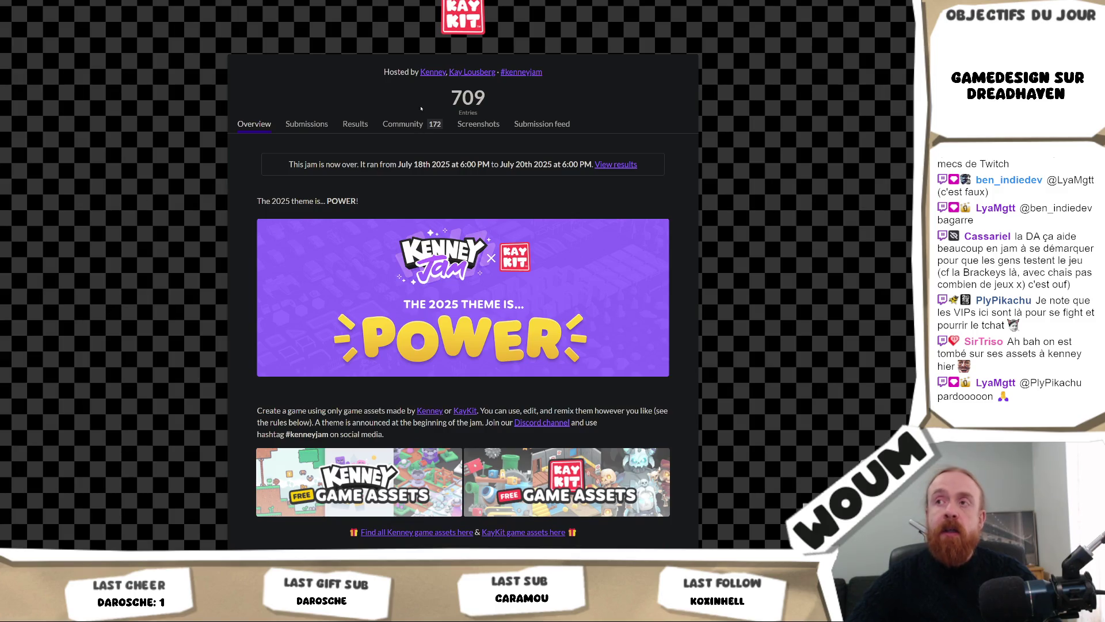
scroll(421, 108, down, 1)
scroll(313, 282, up, 4)
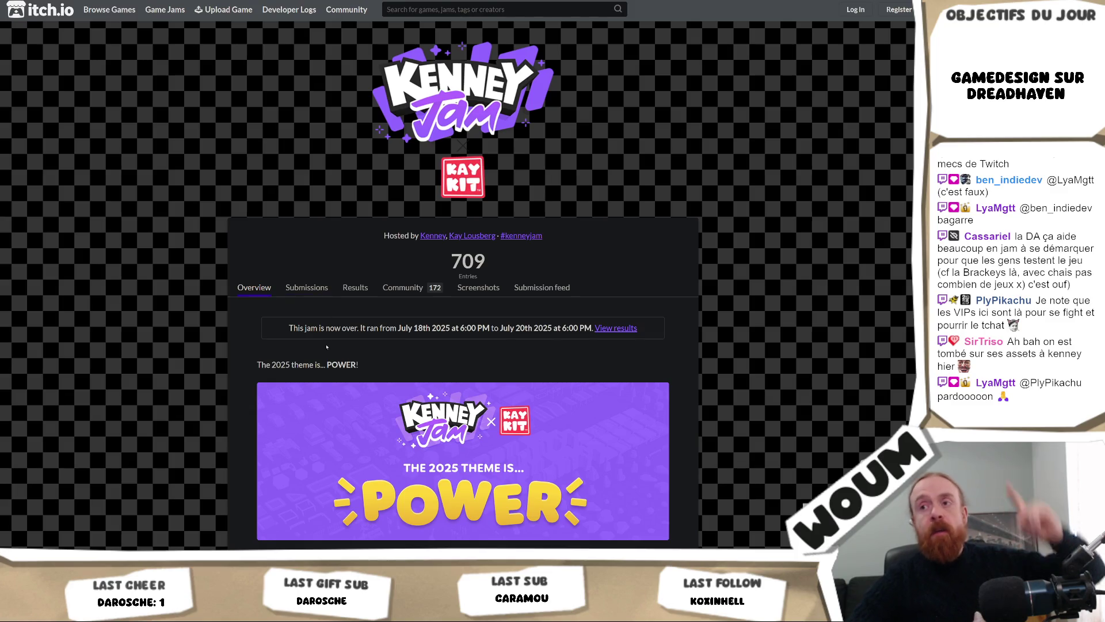
scroll(208, 359, down, 1)
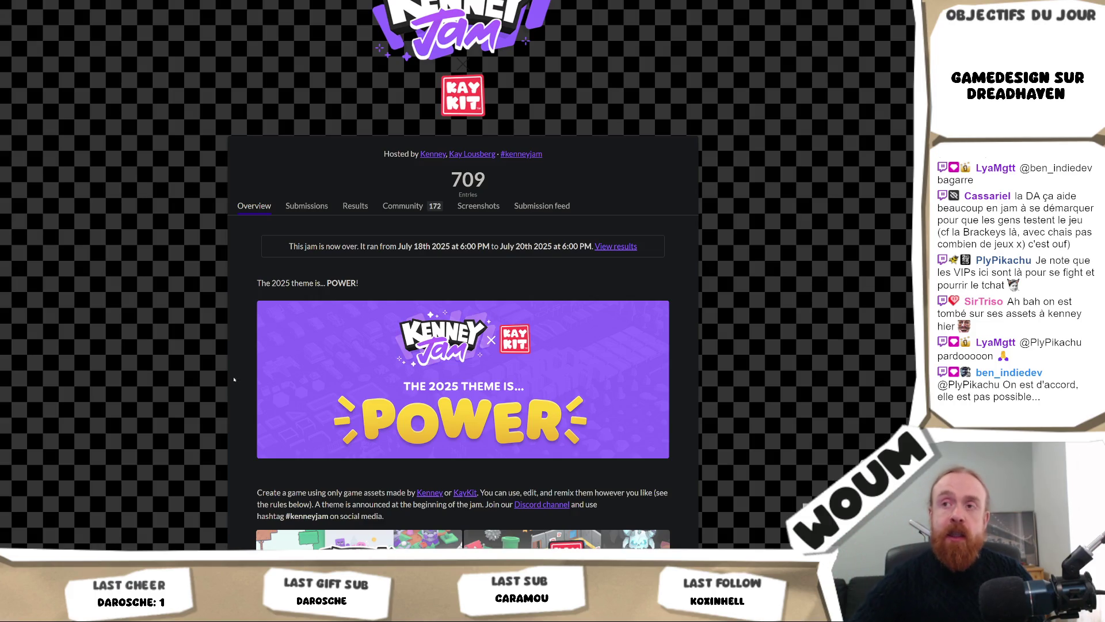
View the jam's submitted games, then return to the overview to review the POWER theme and prizes.
click(297, 206)
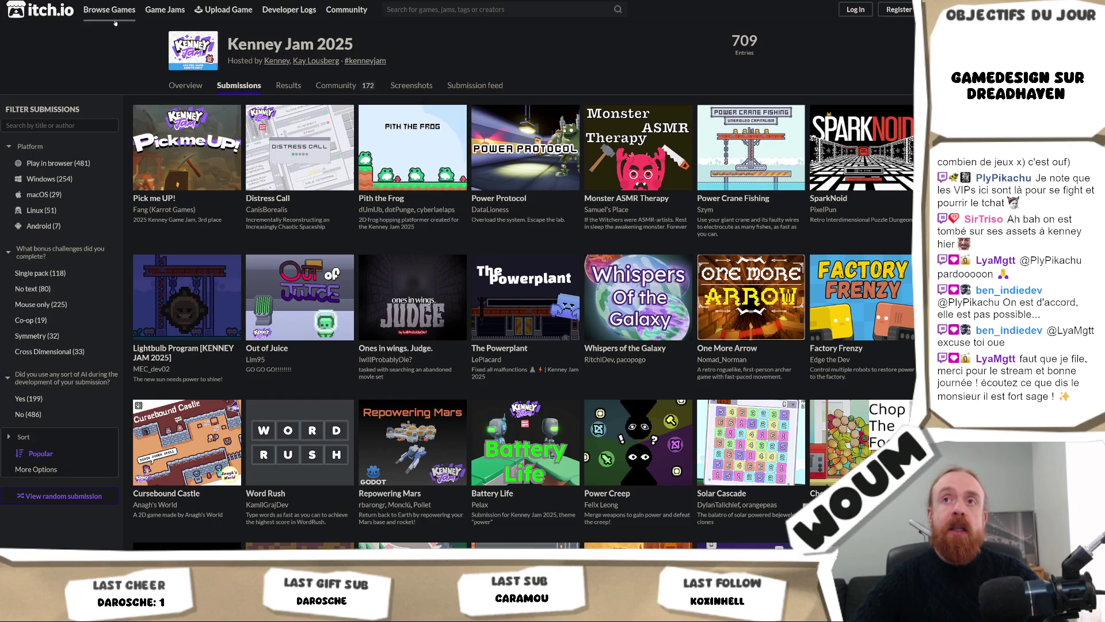
key(alt+Left)
key(ctrl+l)
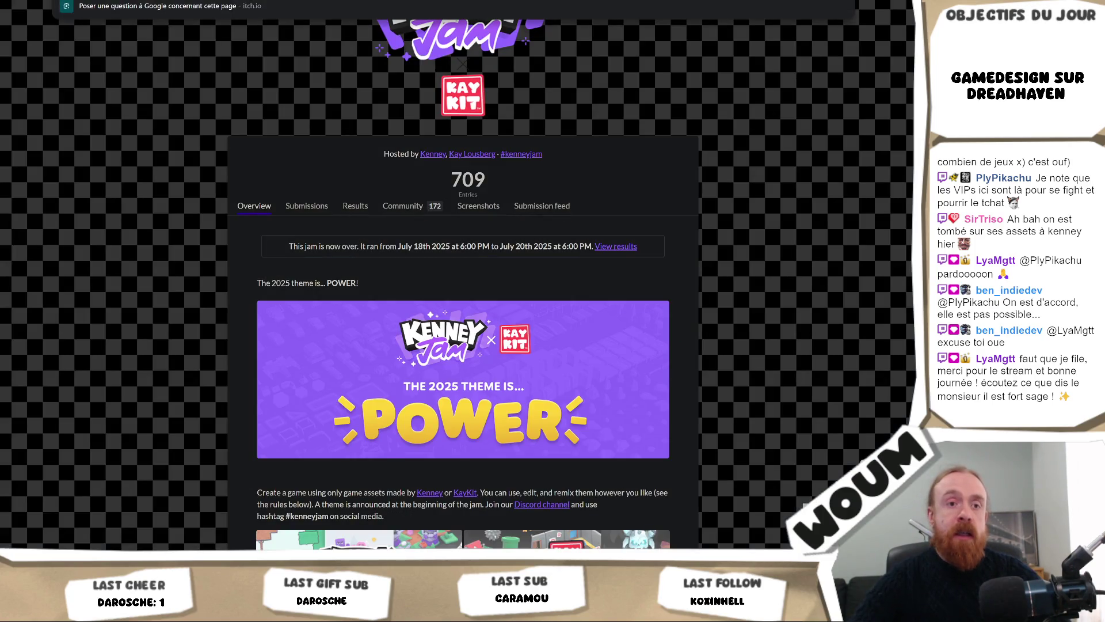
key(Escape)
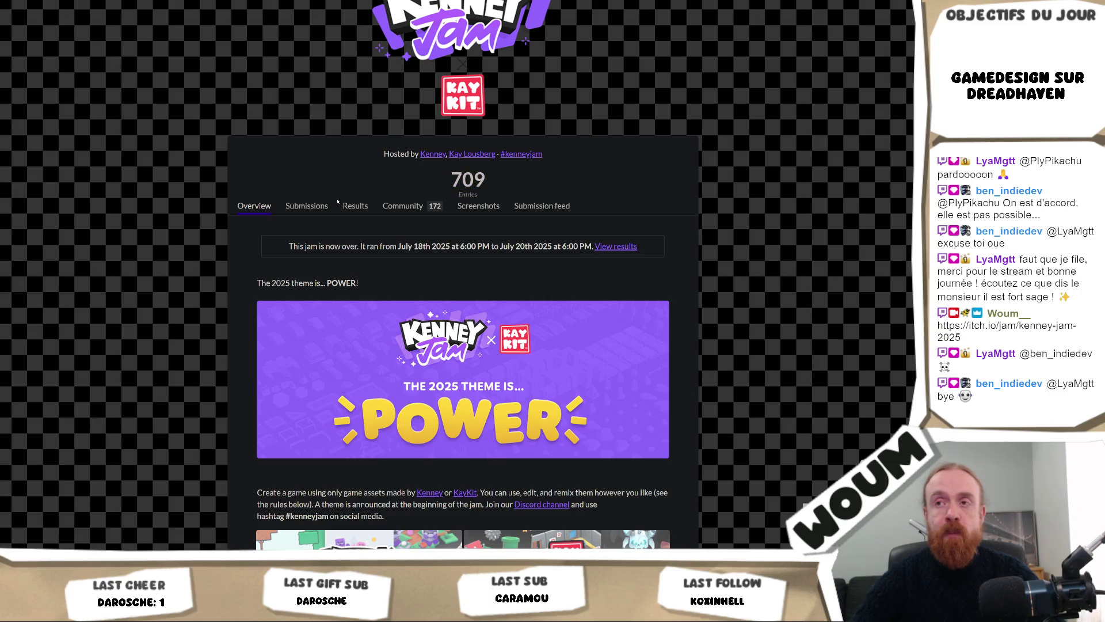
scroll(212, 258, down, 5)
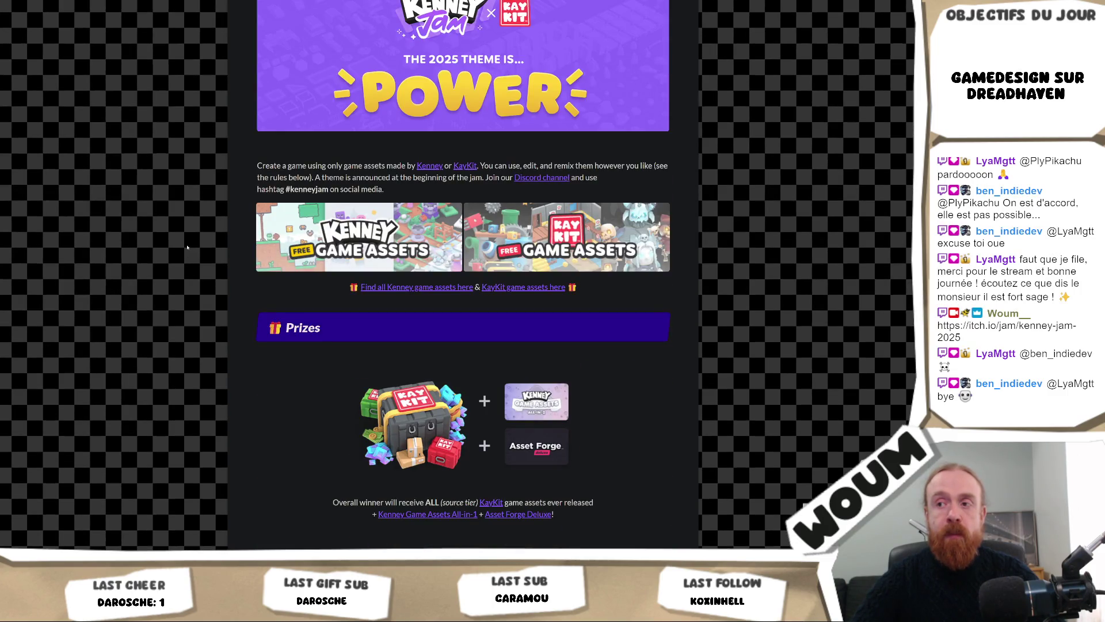
scroll(183, 244, down, 5)
scroll(113, 285, up, 10)
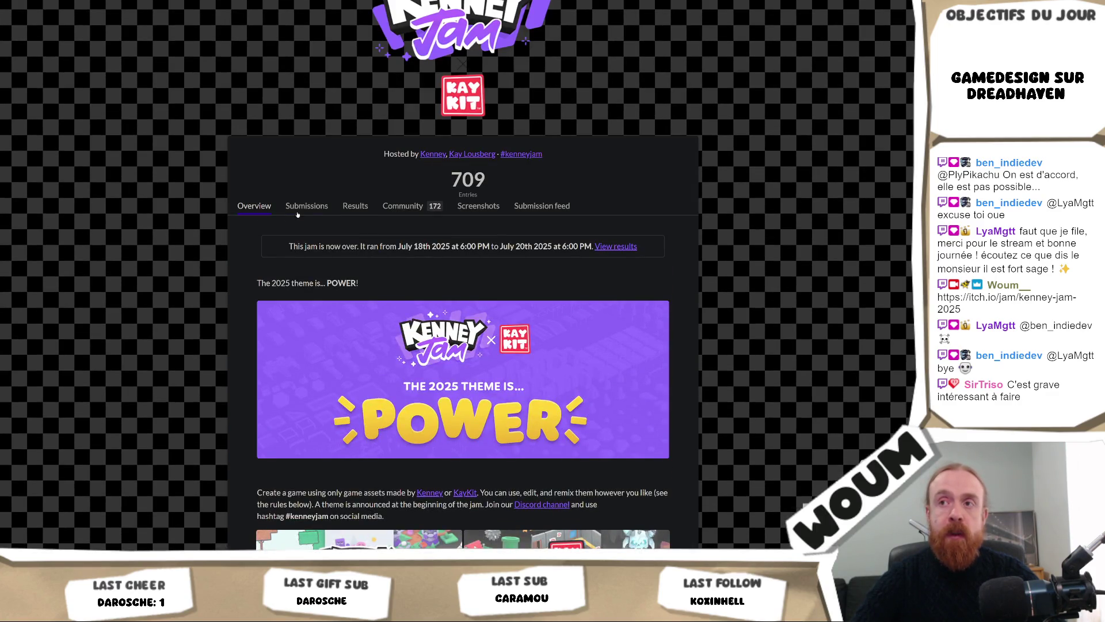
click(309, 207)
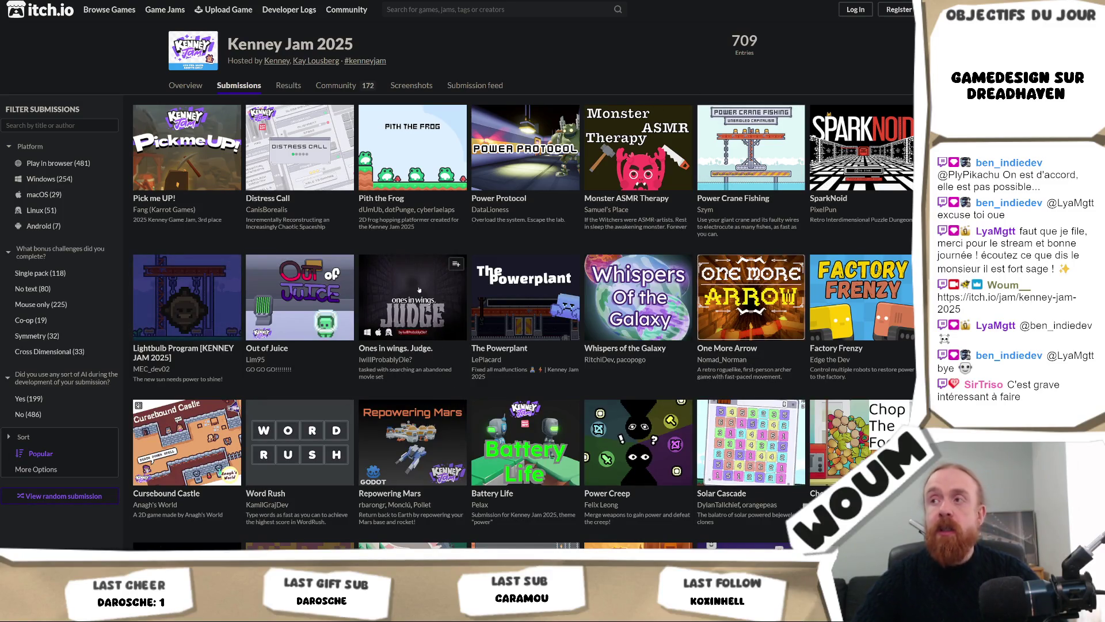
scroll(551, 182, down, 3)
scroll(551, 181, down, 2)
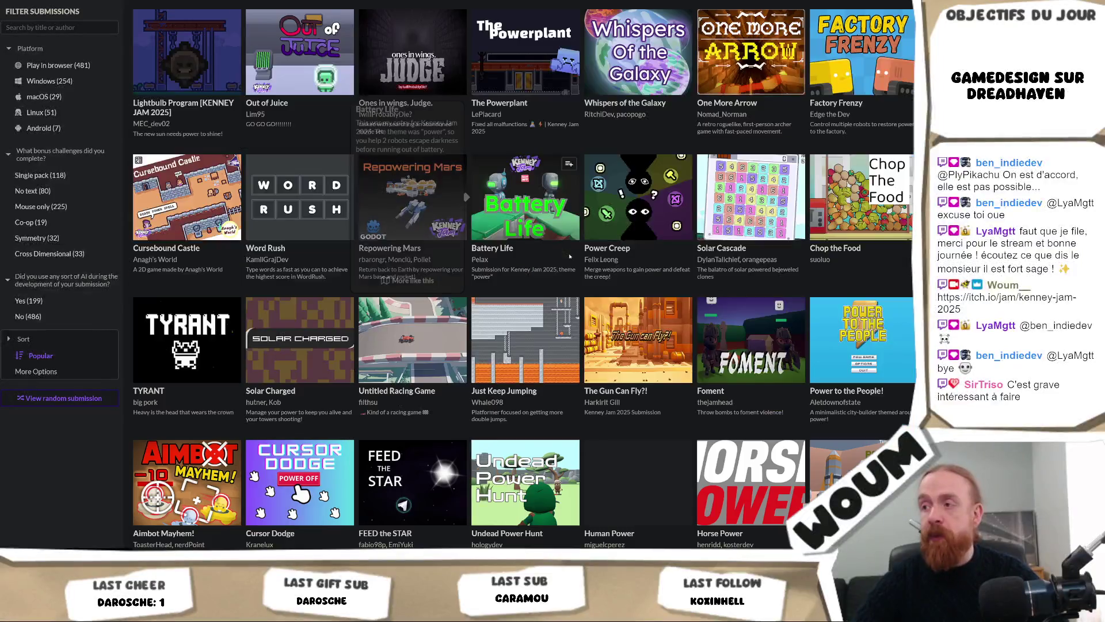
scroll(499, 252, down, 1)
scroll(498, 252, down, 3)
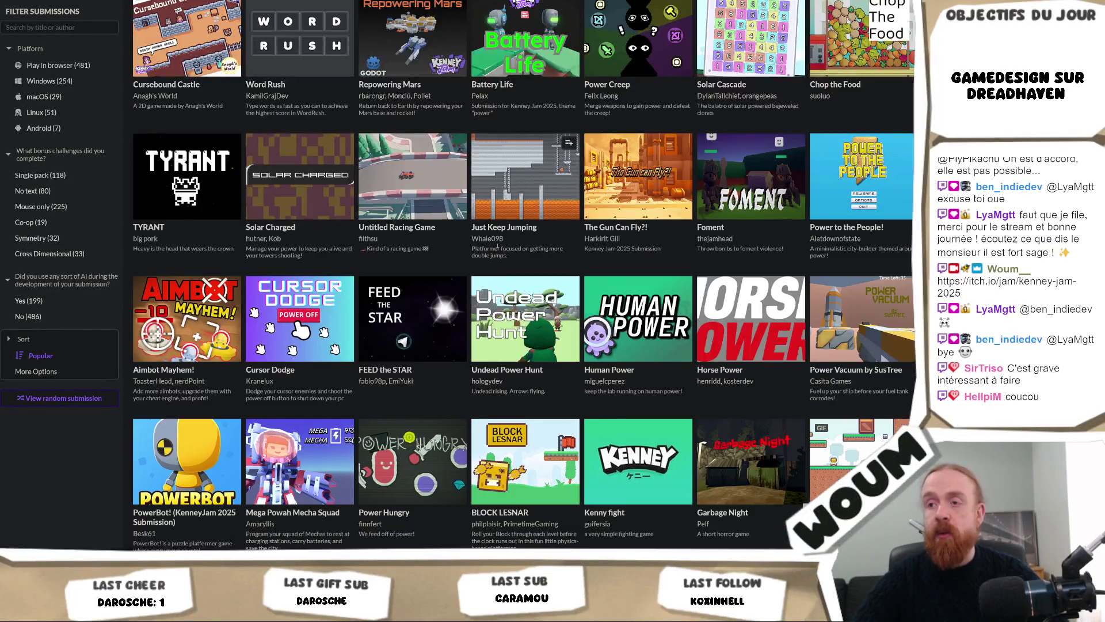
scroll(497, 249, up, 4)
scroll(498, 248, up, 4)
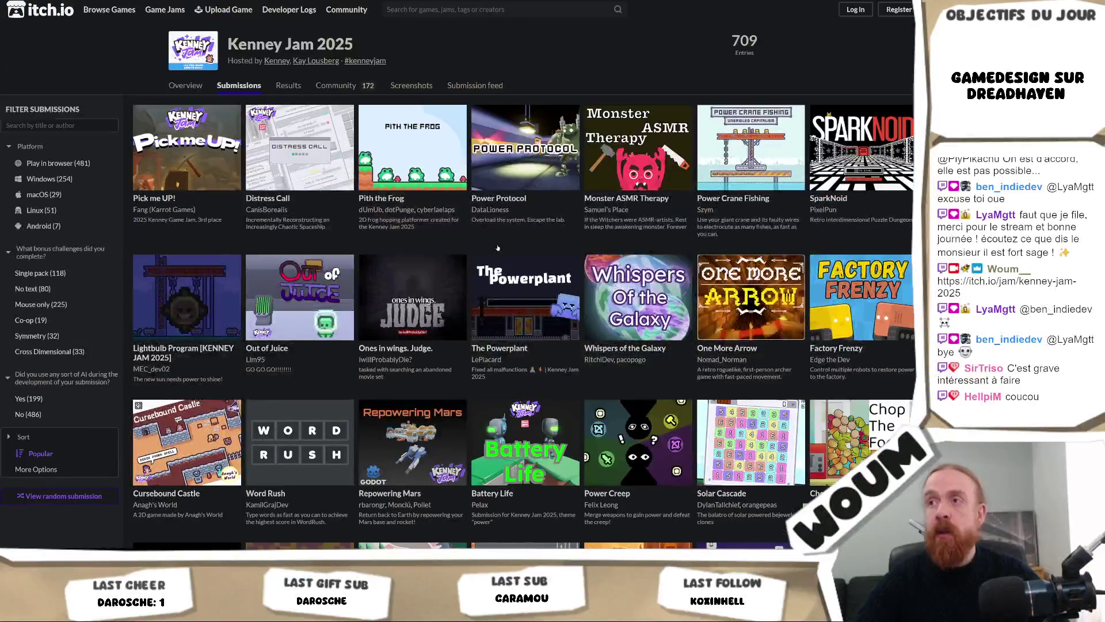
mouse_move(506, 172)
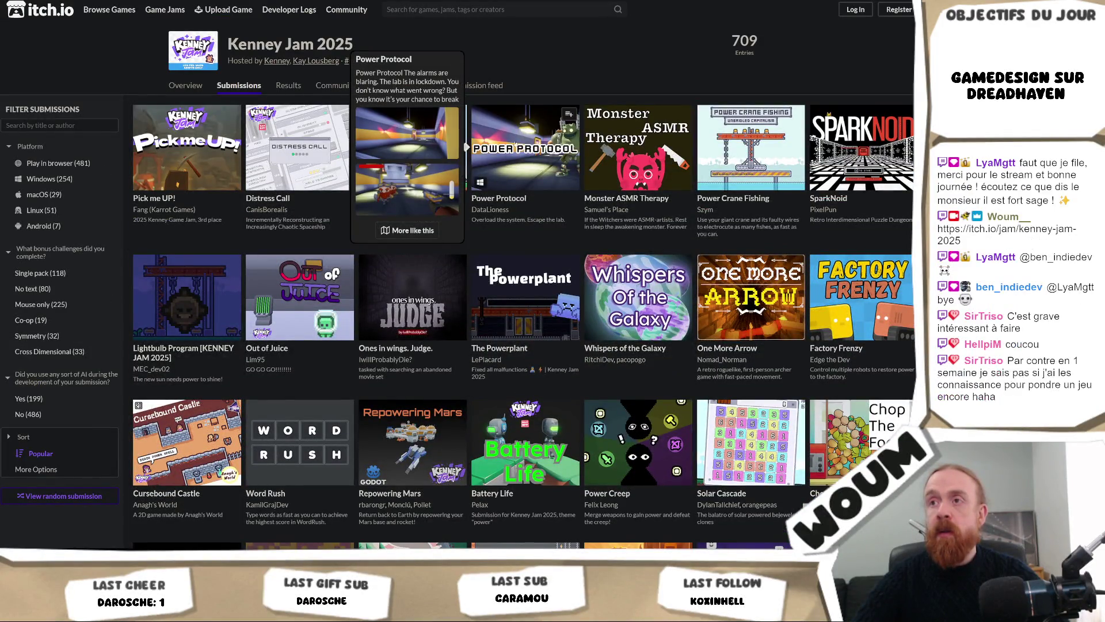
mouse_move(610, 170)
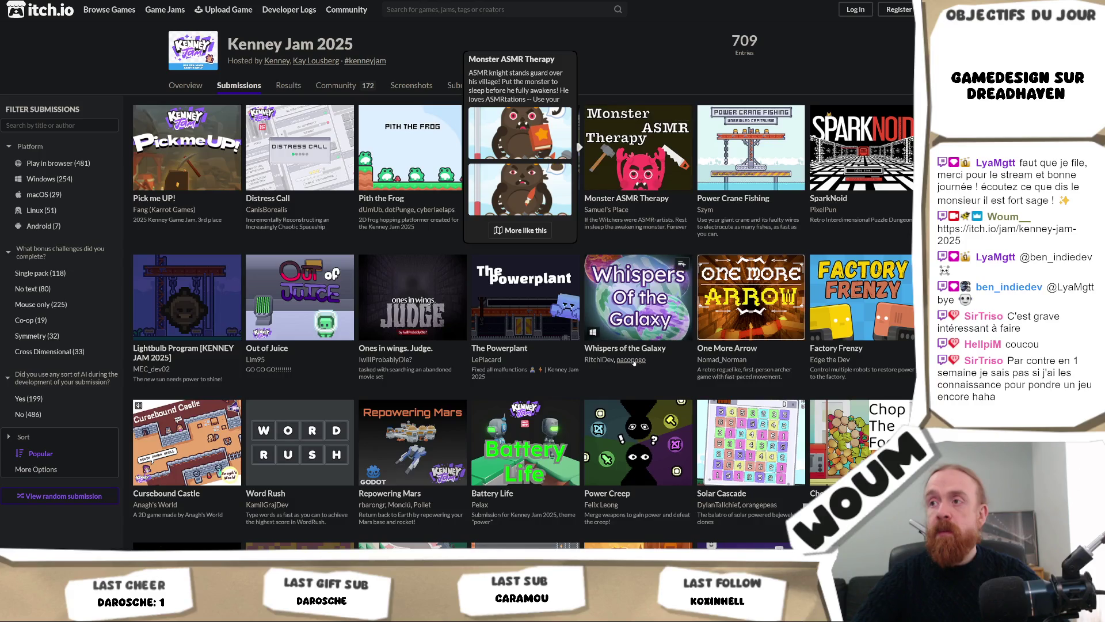
mouse_move(870, 311)
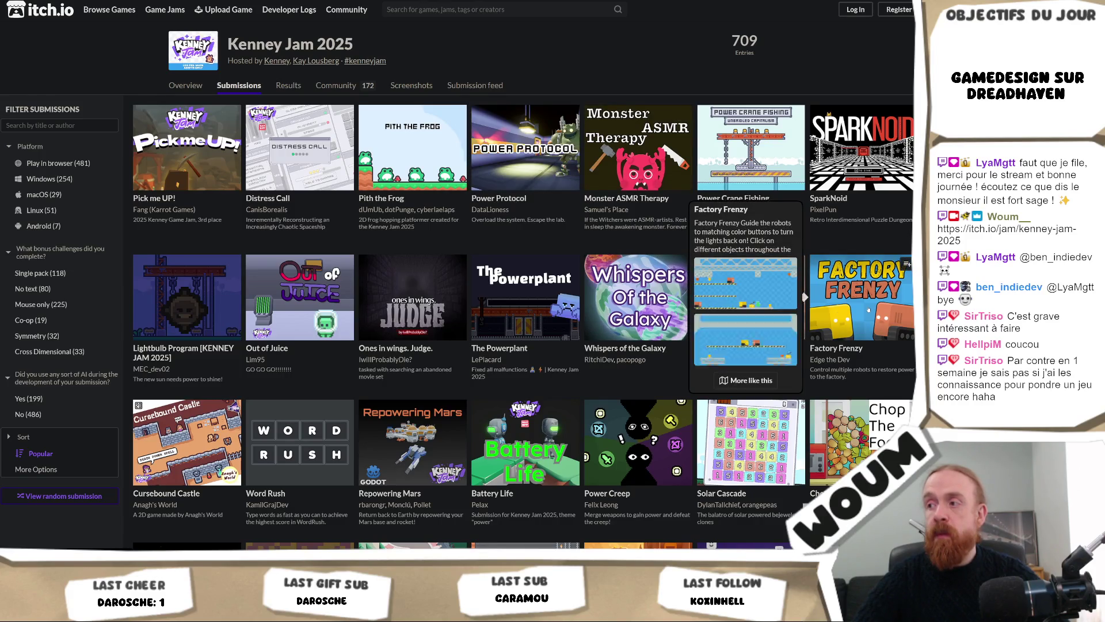
scroll(772, 343, down, 15)
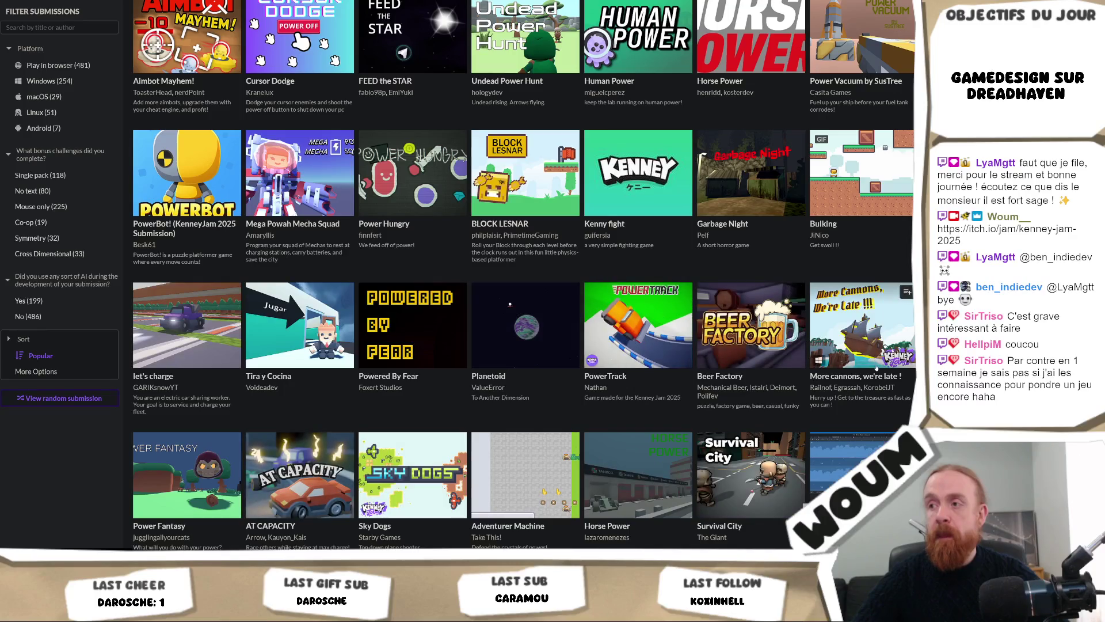
scroll(772, 343, down, 3)
mouse_move(877, 364)
scroll(877, 364, down, 3)
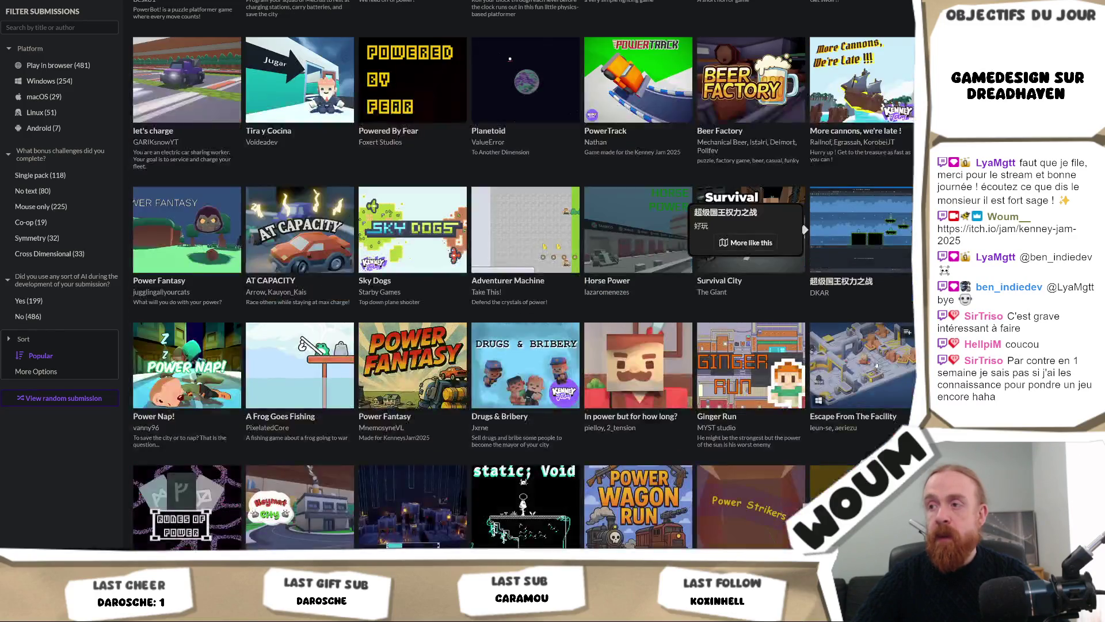
mouse_move(375, 236)
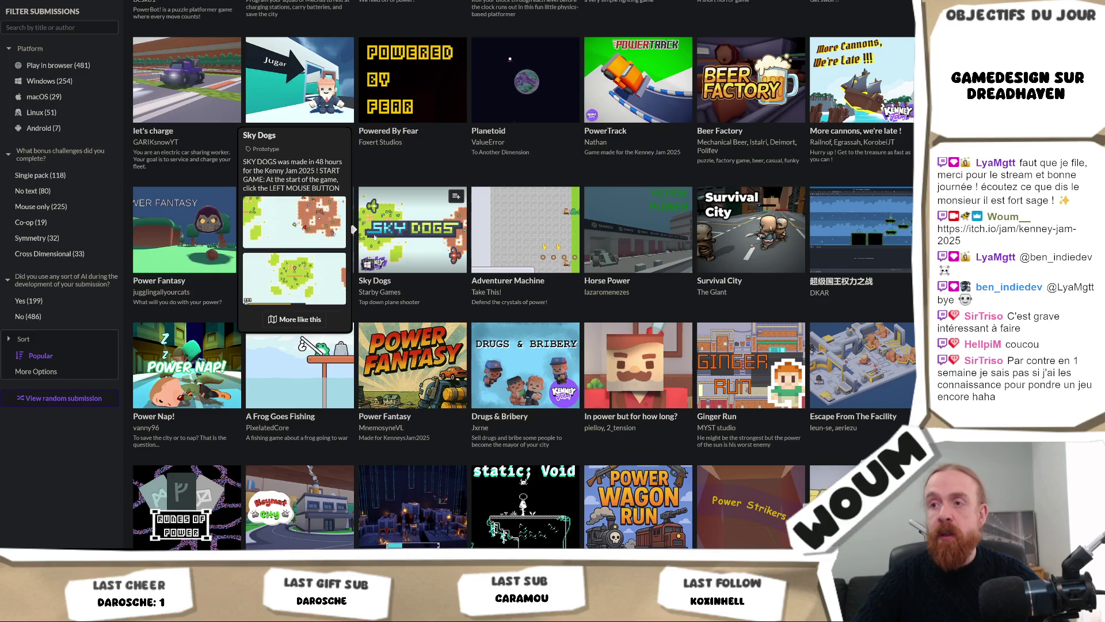
mouse_move(408, 363)
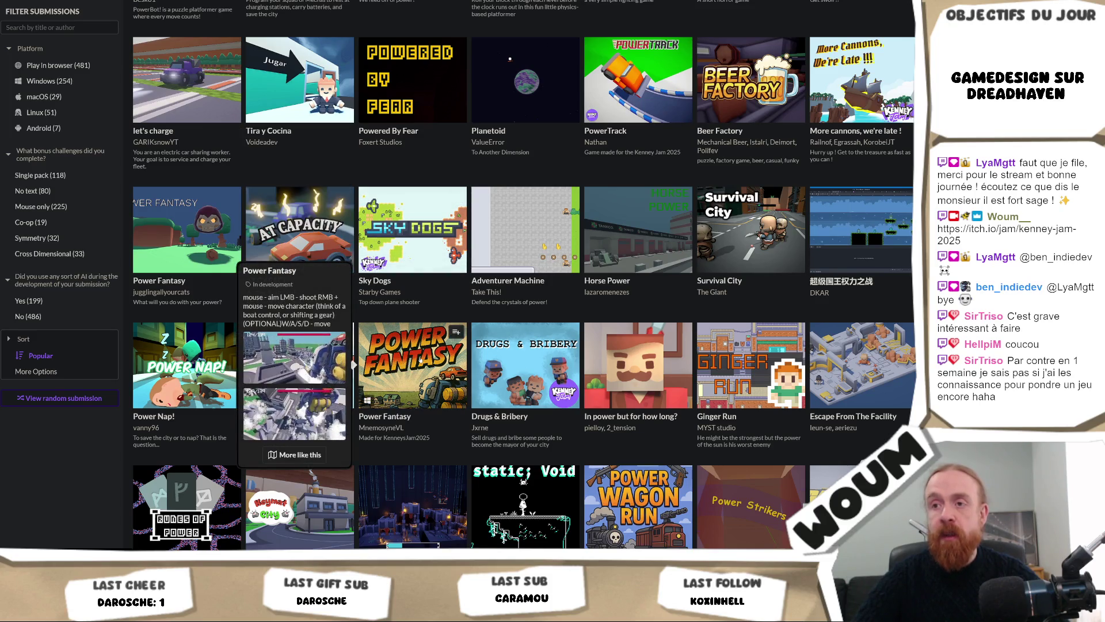
scroll(780, 172, down, 3)
scroll(783, 170, down, 9)
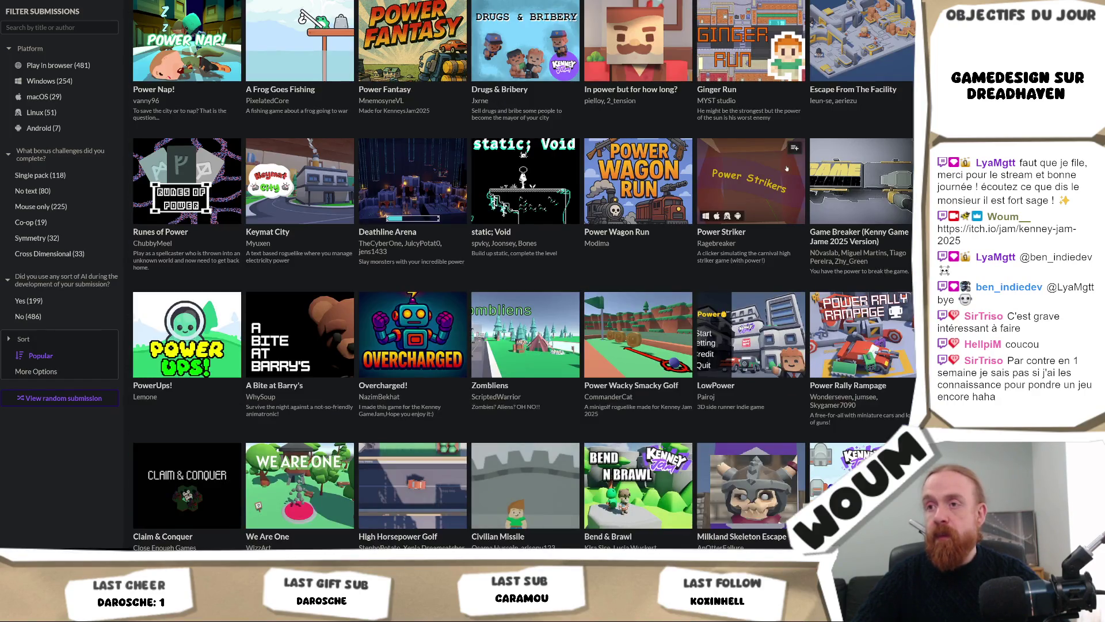
scroll(786, 168, down, 3)
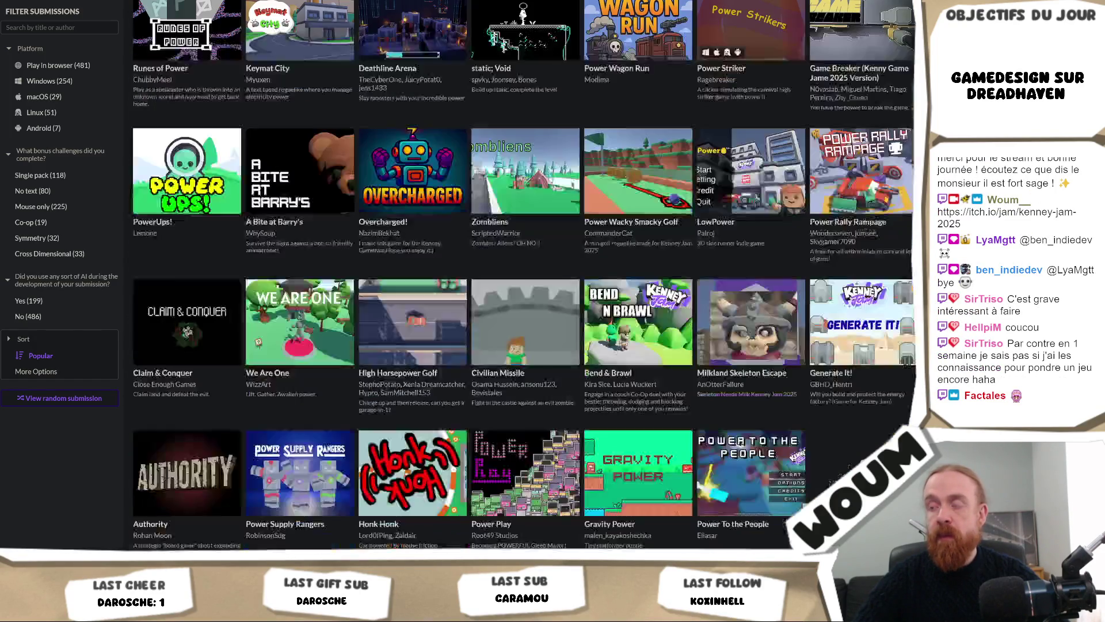
scroll(787, 168, down, 3)
scroll(787, 168, down, 3)
scroll(786, 168, down, 3)
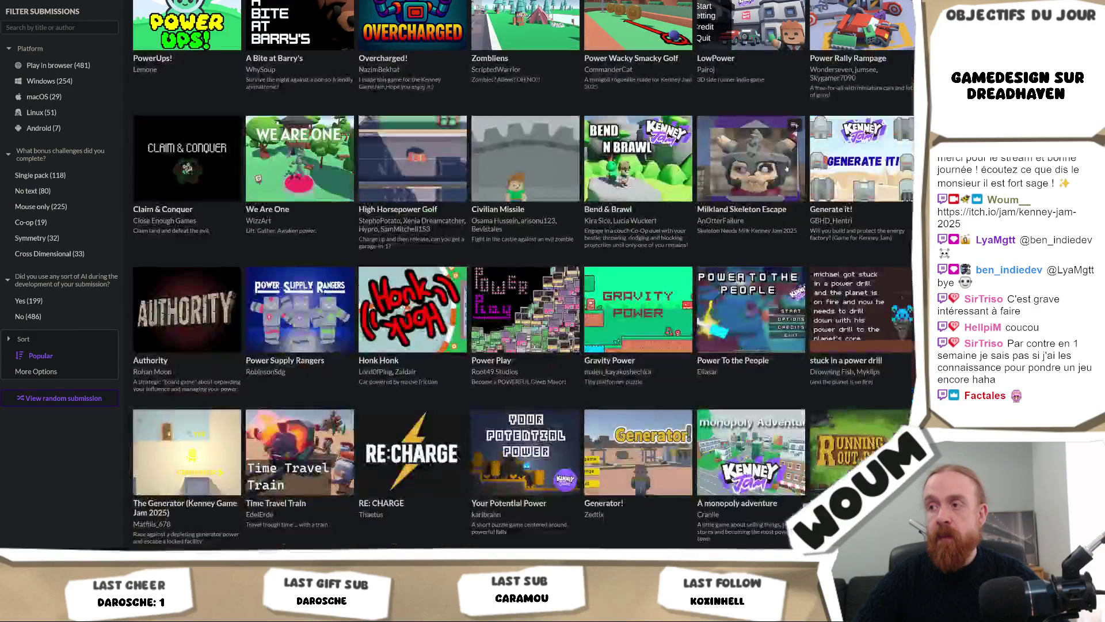
mouse_move(633, 311)
scroll(907, 129, up, 20)
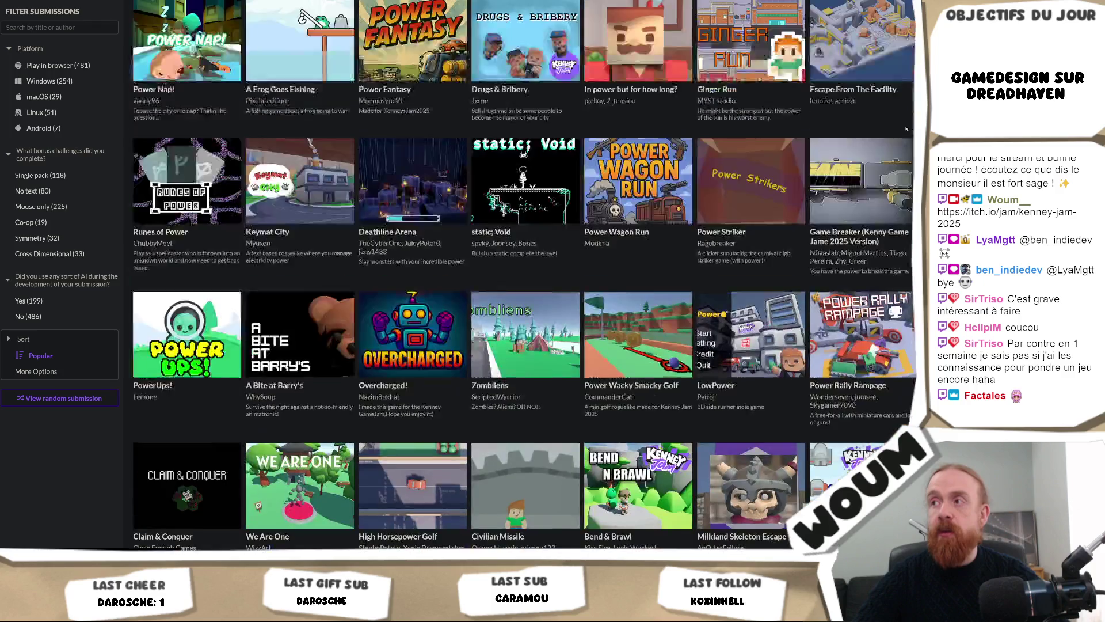
scroll(905, 129, up, 3)
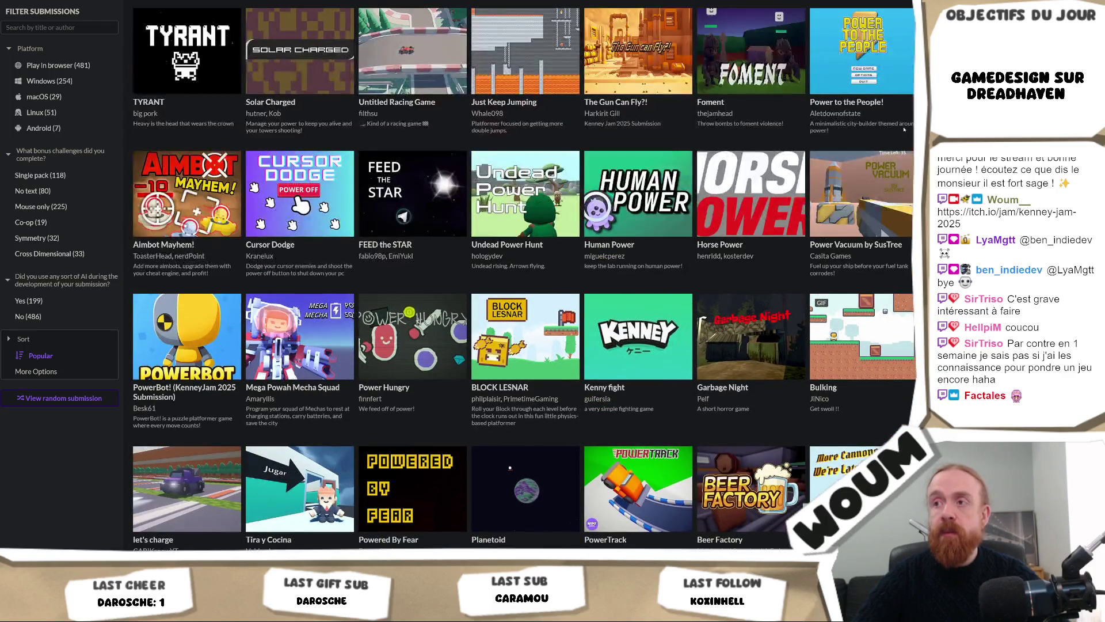
mouse_move(524, 353)
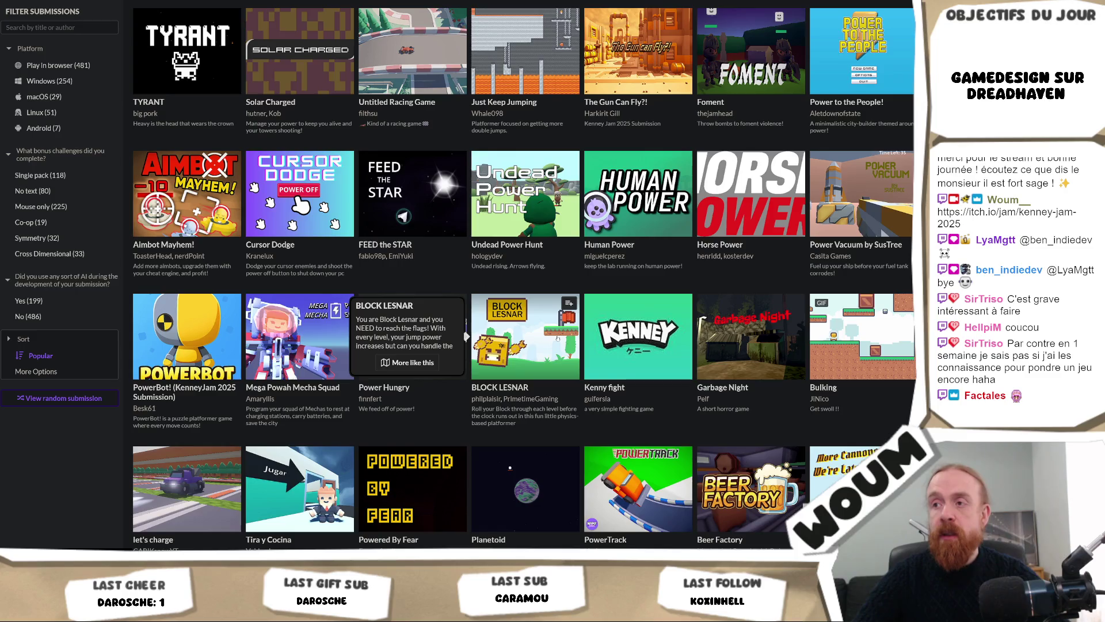
scroll(557, 339, down, 10)
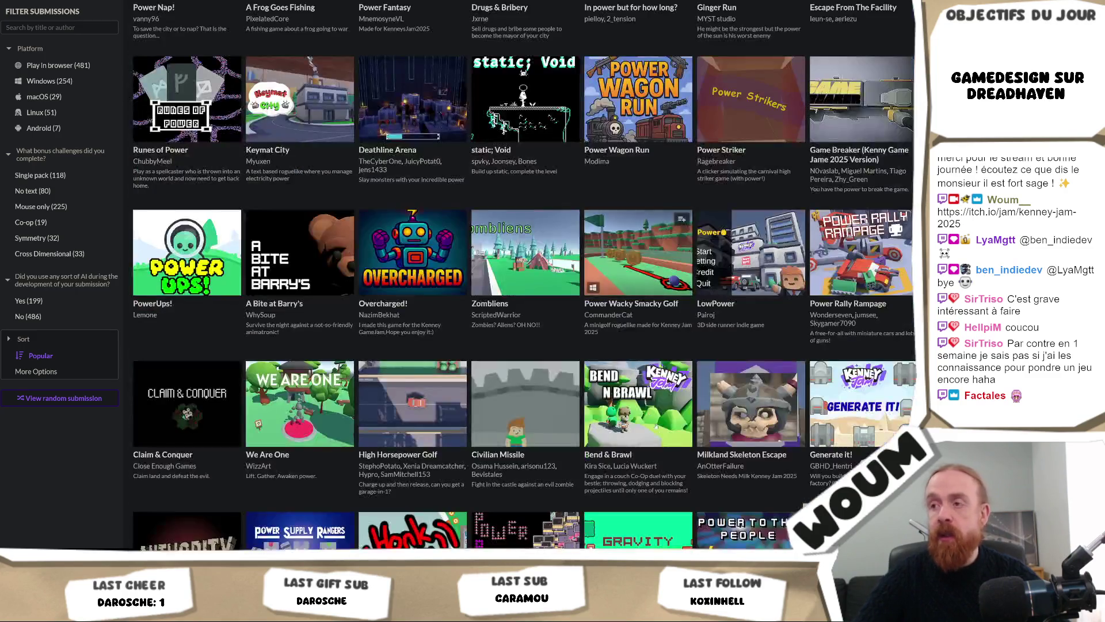
scroll(657, 426, down, 3)
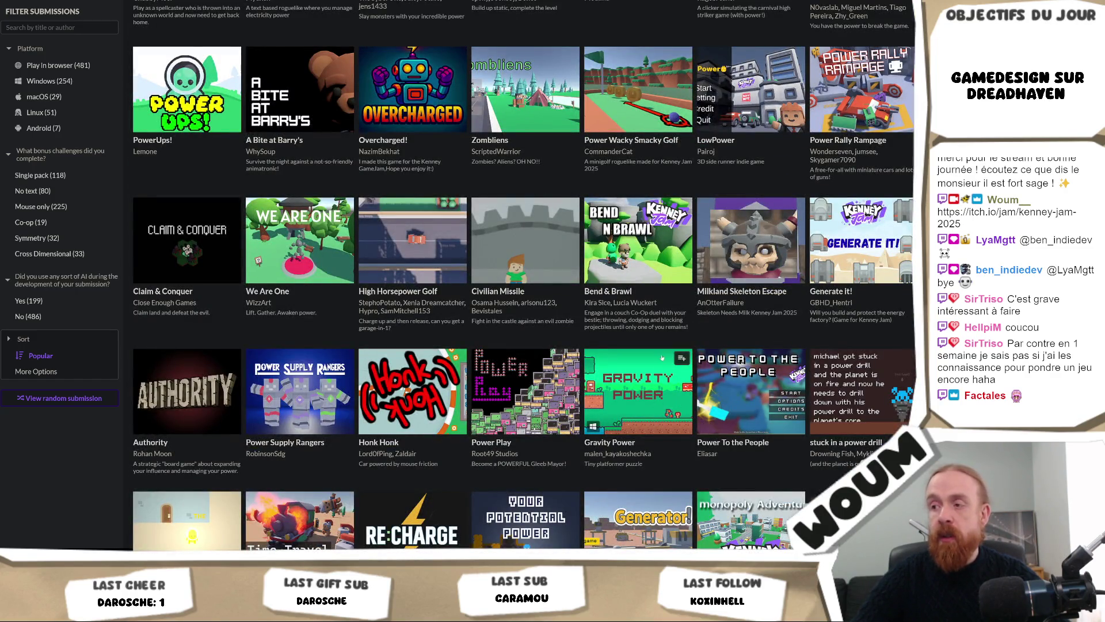
mouse_move(657, 381)
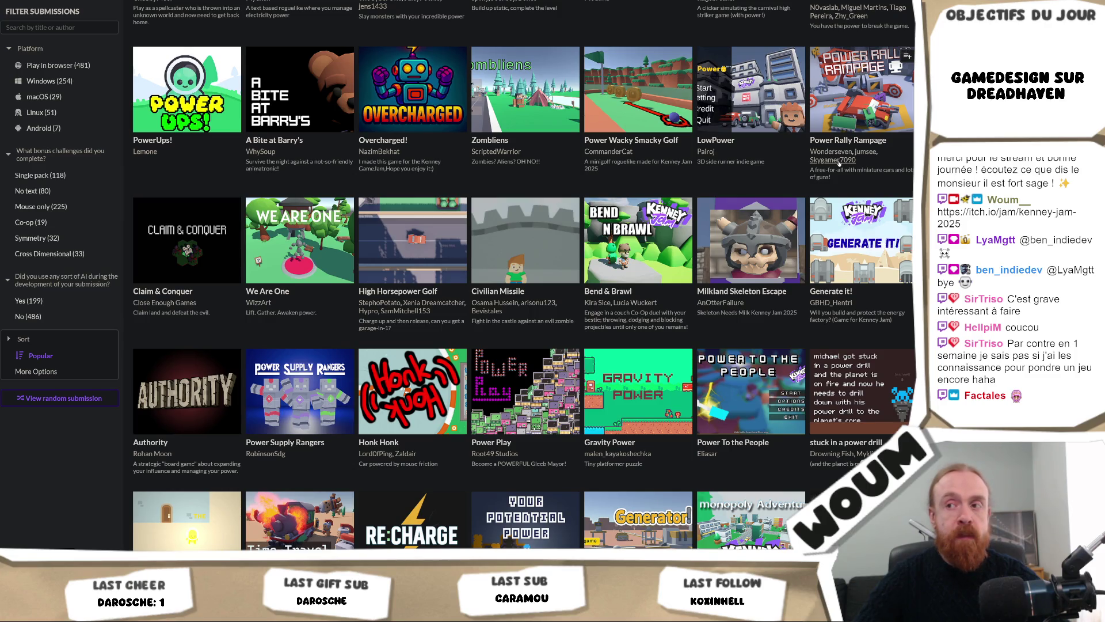
scroll(840, 163, down, 2)
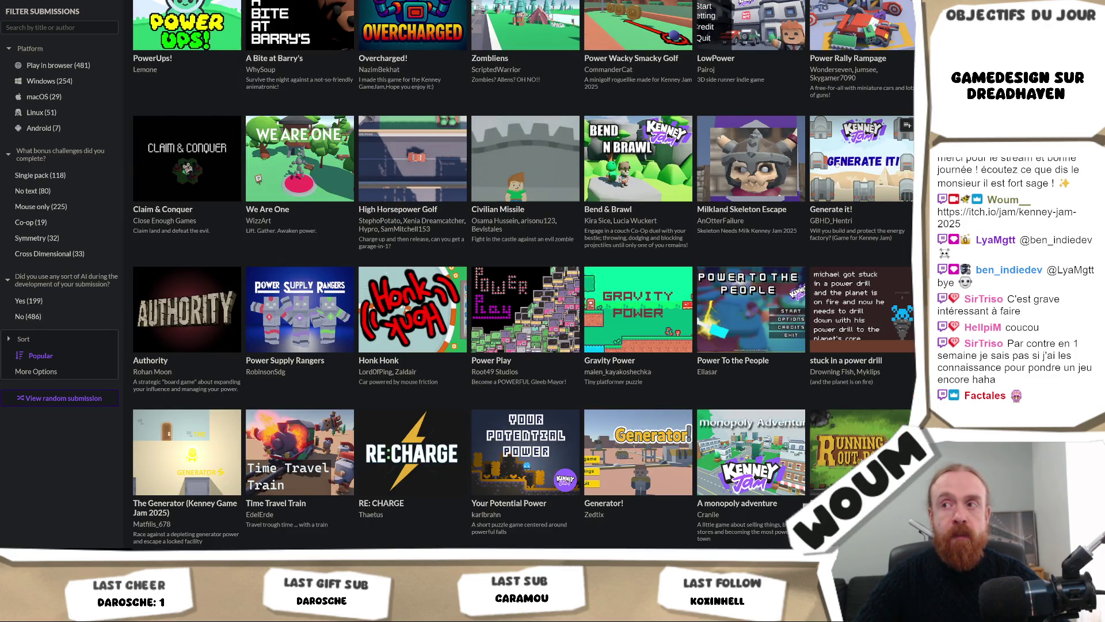
scroll(831, 167, up, 15)
scroll(738, 148, up, 10)
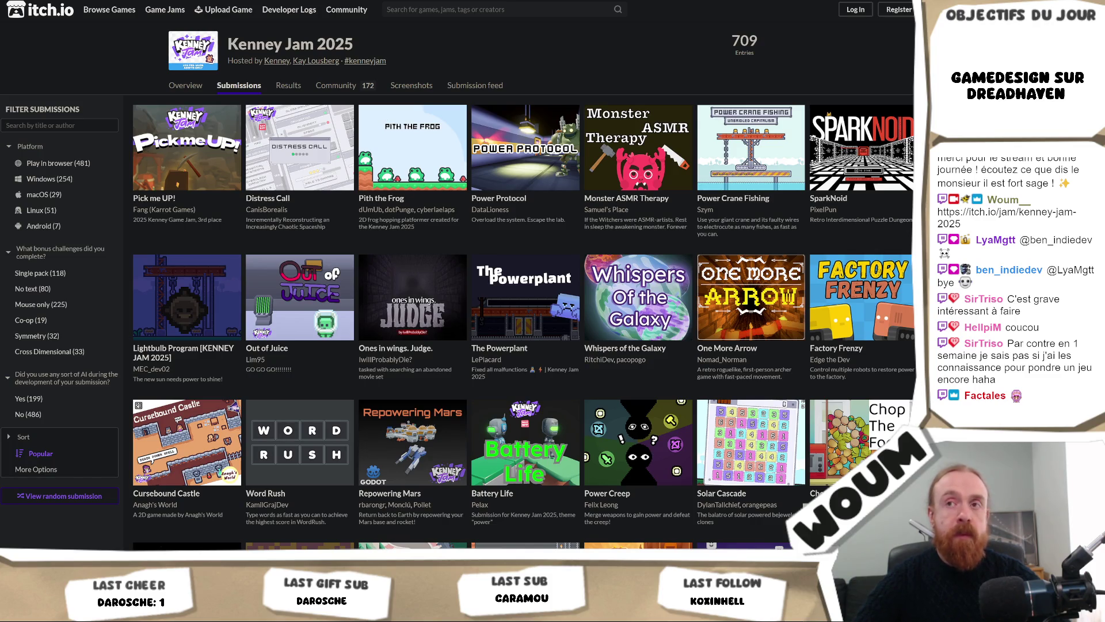
mouse_move(187, 147)
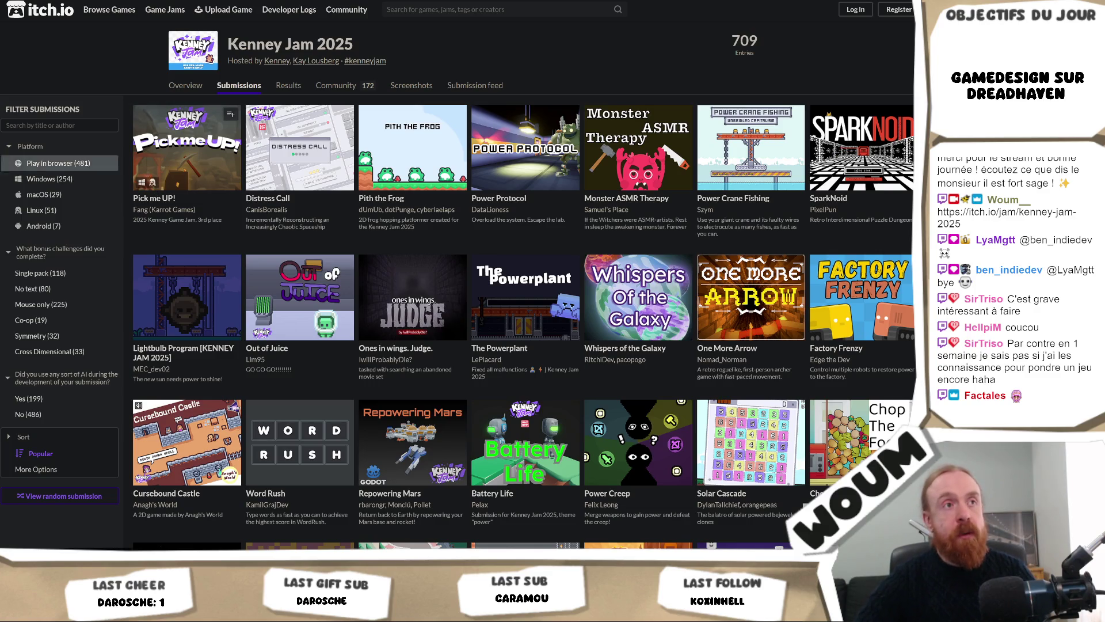
mouse_move(349, 181)
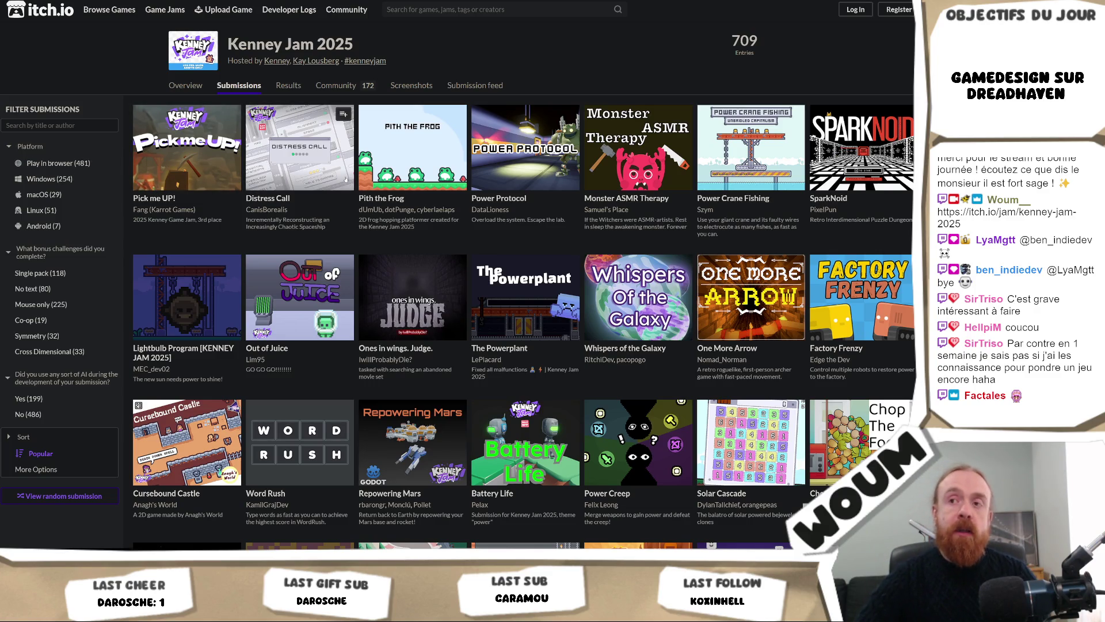
mouse_move(510, 191)
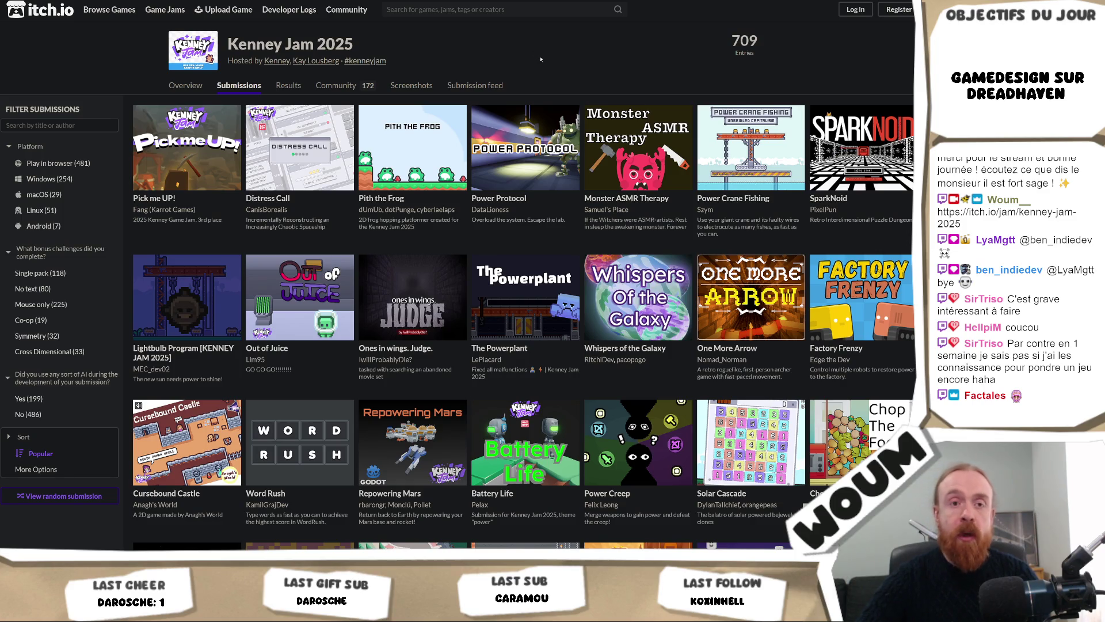
scroll(541, 60, down, 20)
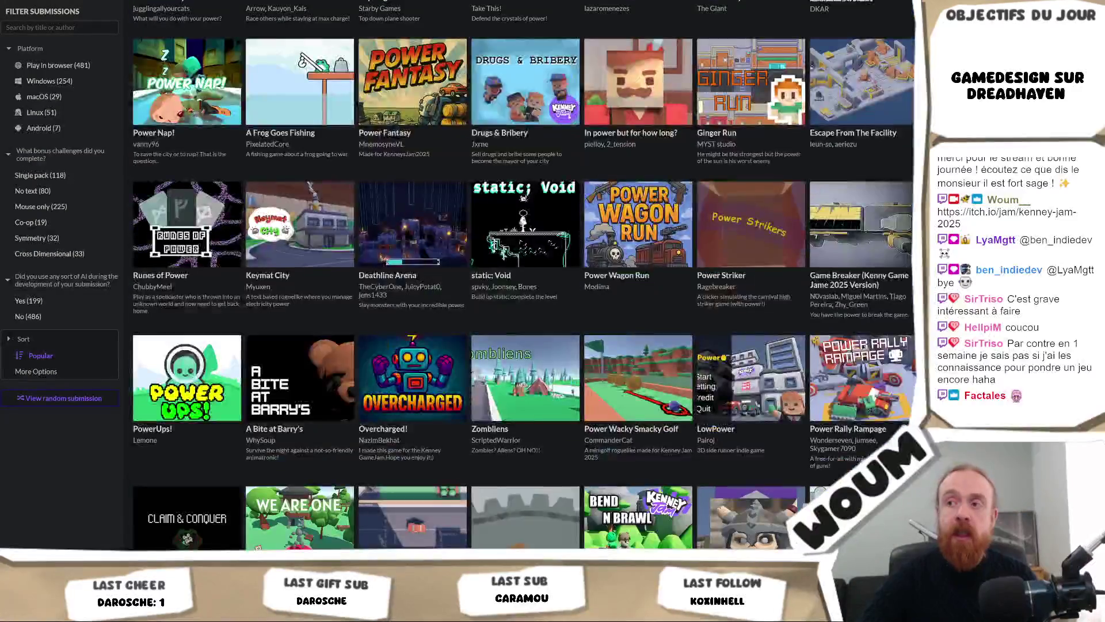
scroll(860, 161, down, 10)
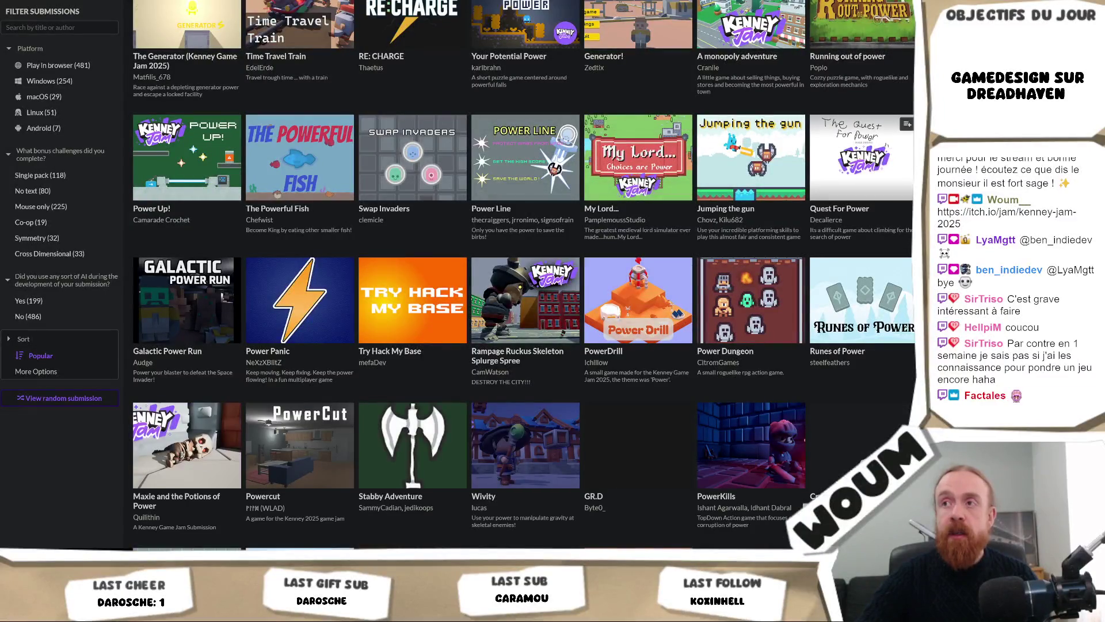
mouse_move(525, 162)
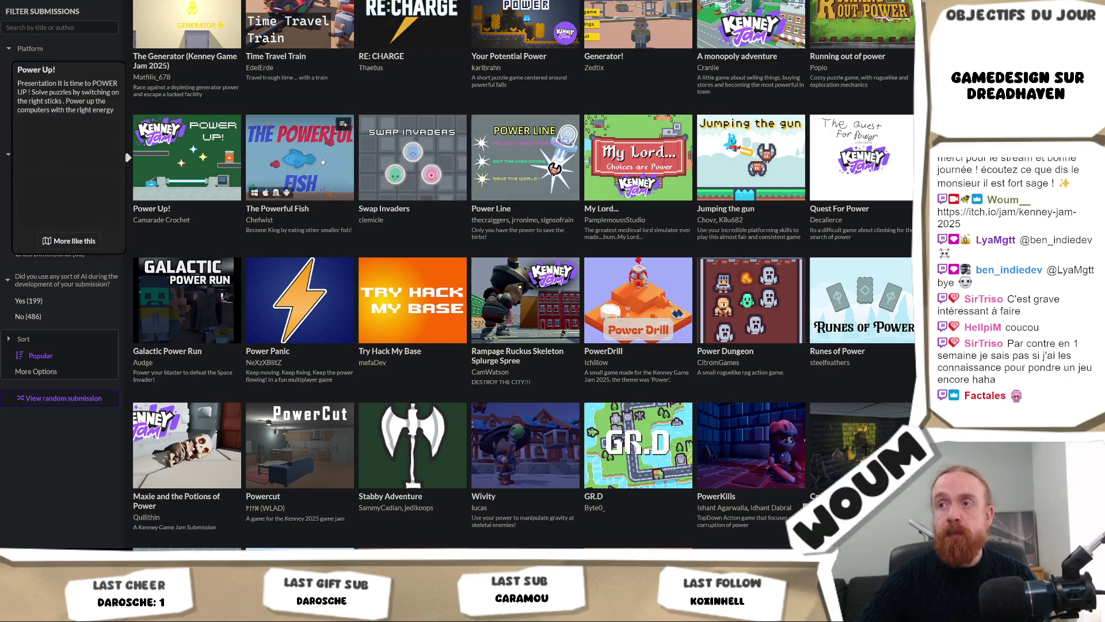
mouse_move(431, 162)
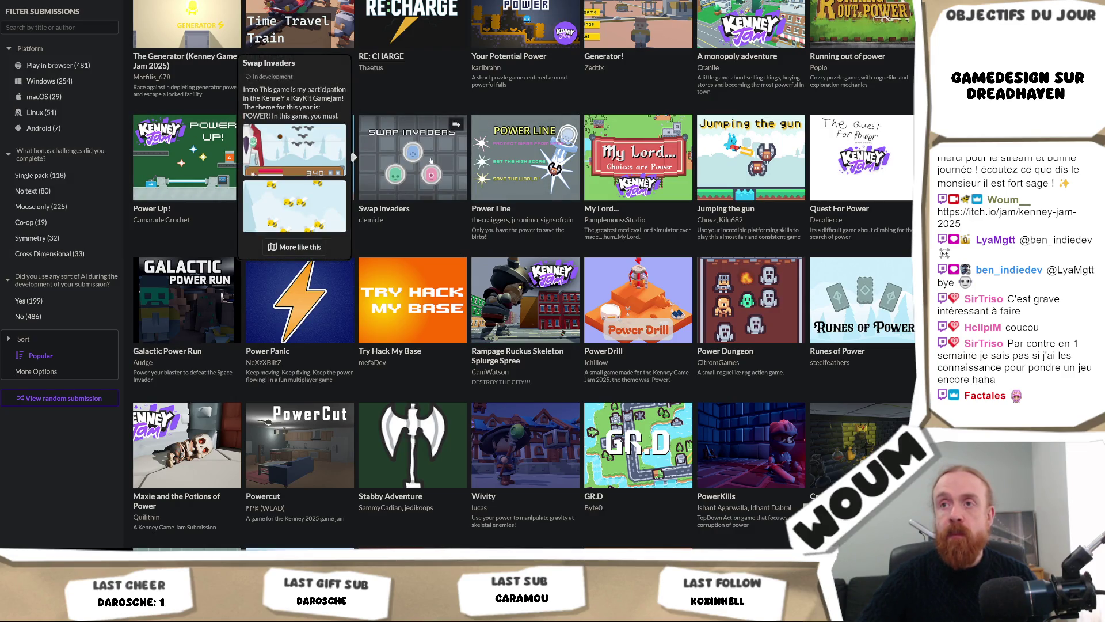
scroll(432, 161, down, 2)
scroll(431, 161, down, 5)
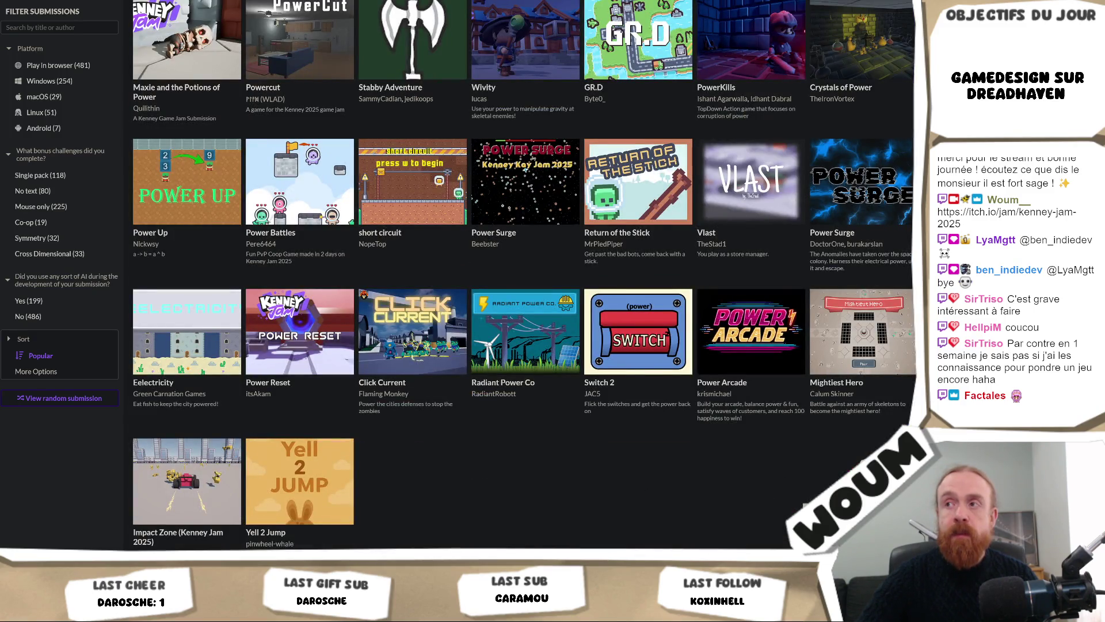
scroll(523, 273, down, 3)
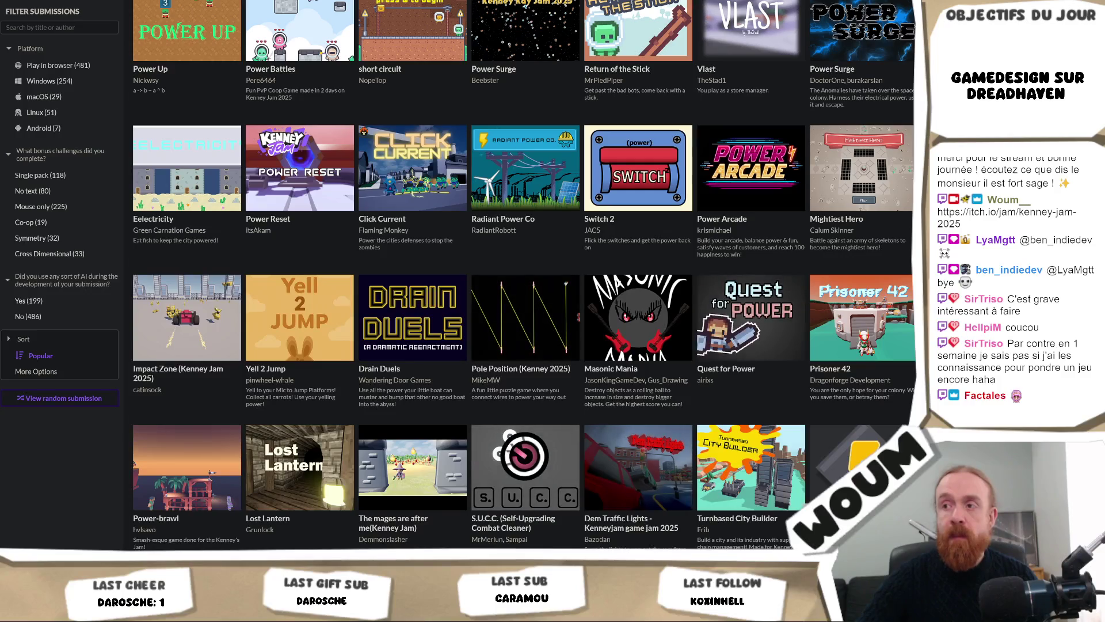
scroll(760, 222, down, 2)
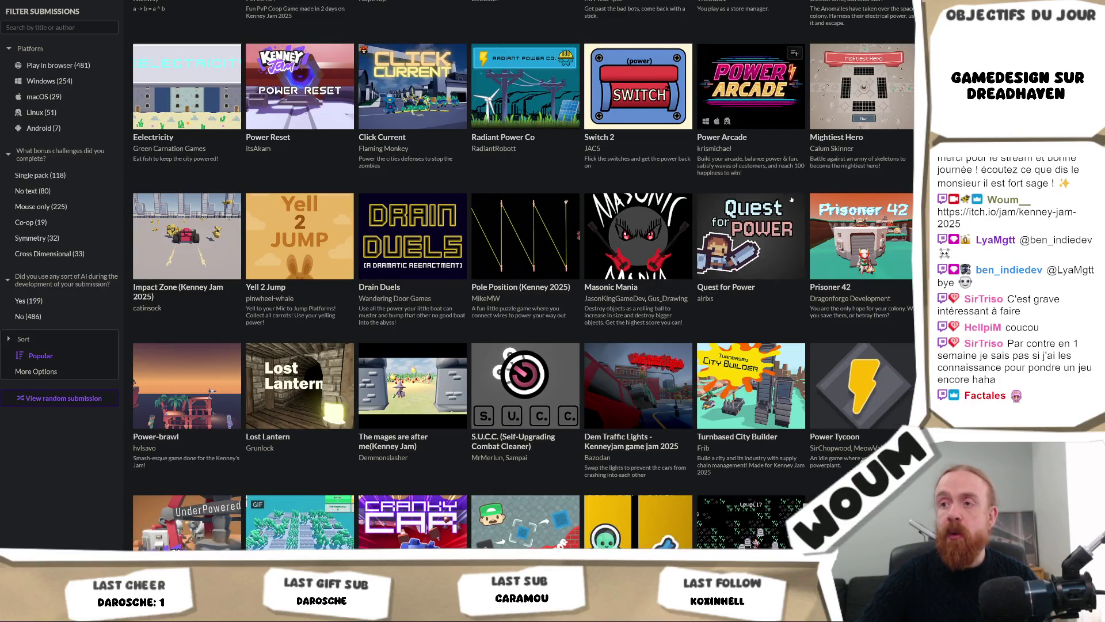
scroll(760, 222, down, 2)
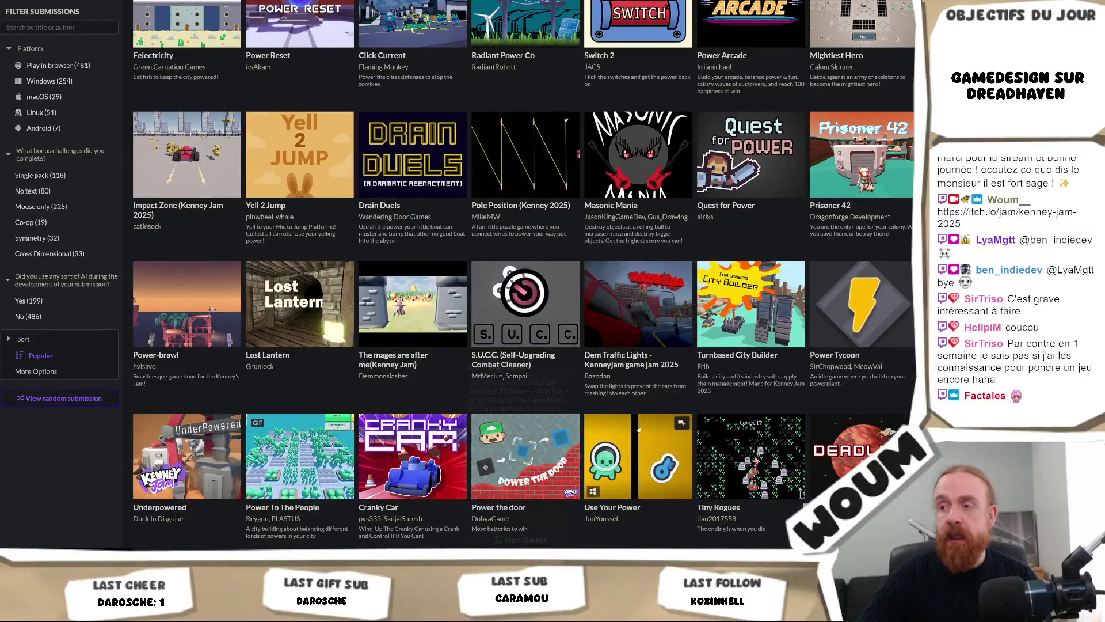
mouse_move(638, 441)
scroll(638, 440, down, 3)
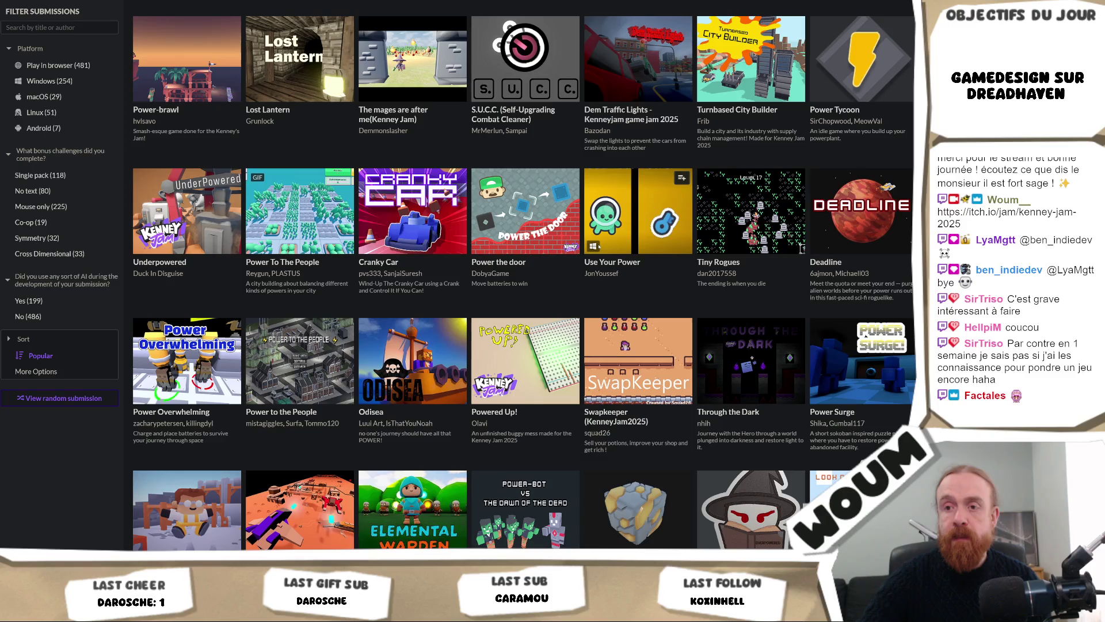
scroll(597, 255, down, 2)
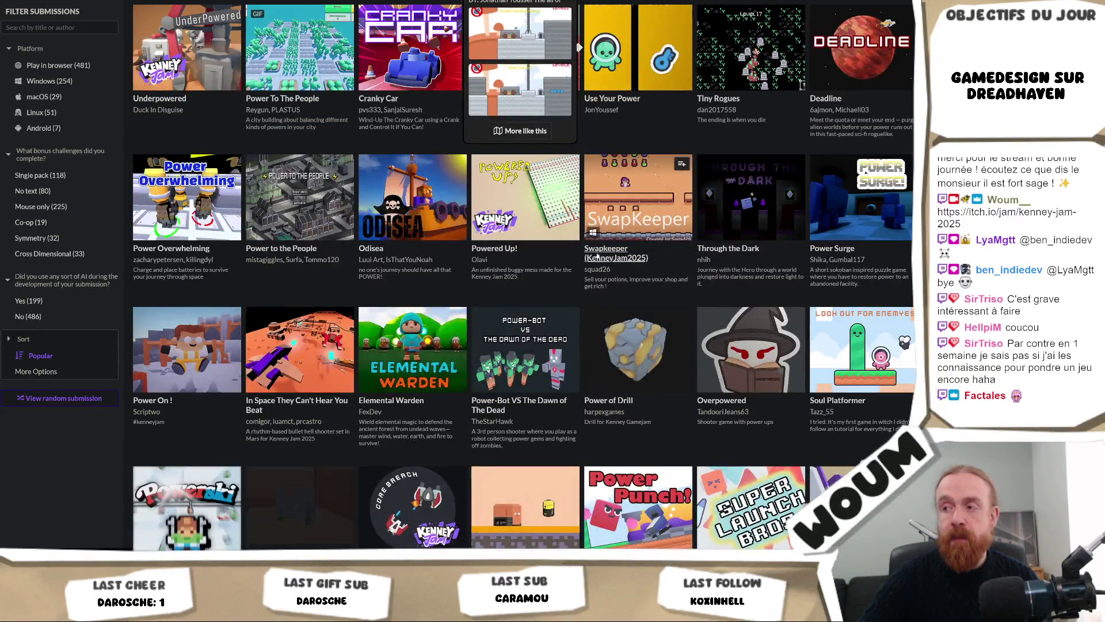
scroll(597, 255, down, 2)
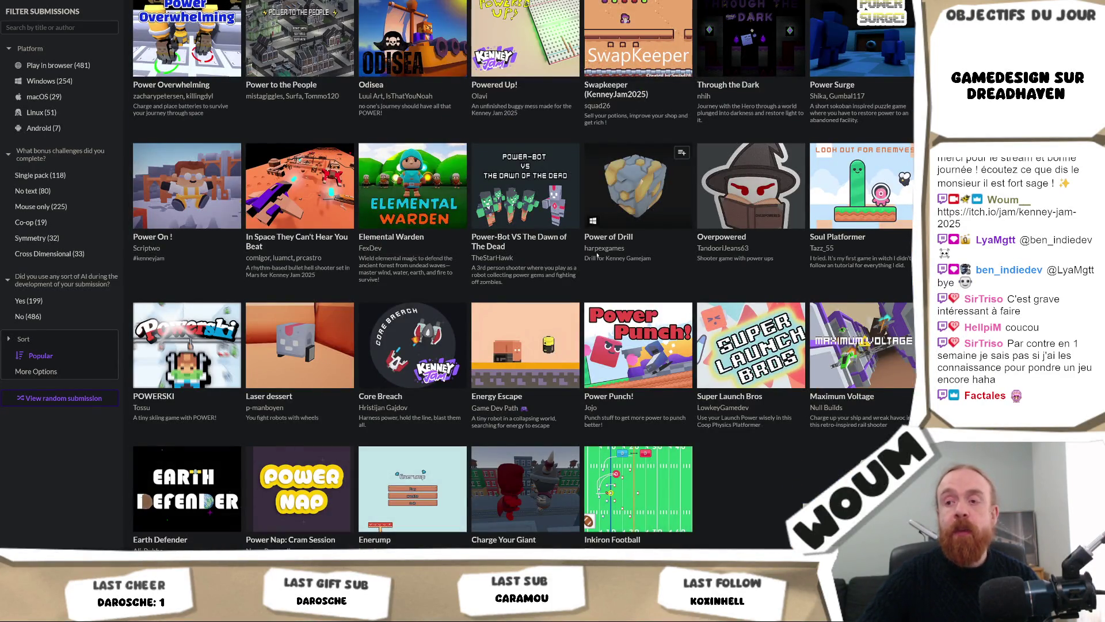
scroll(597, 255, down, 2)
mouse_move(622, 301)
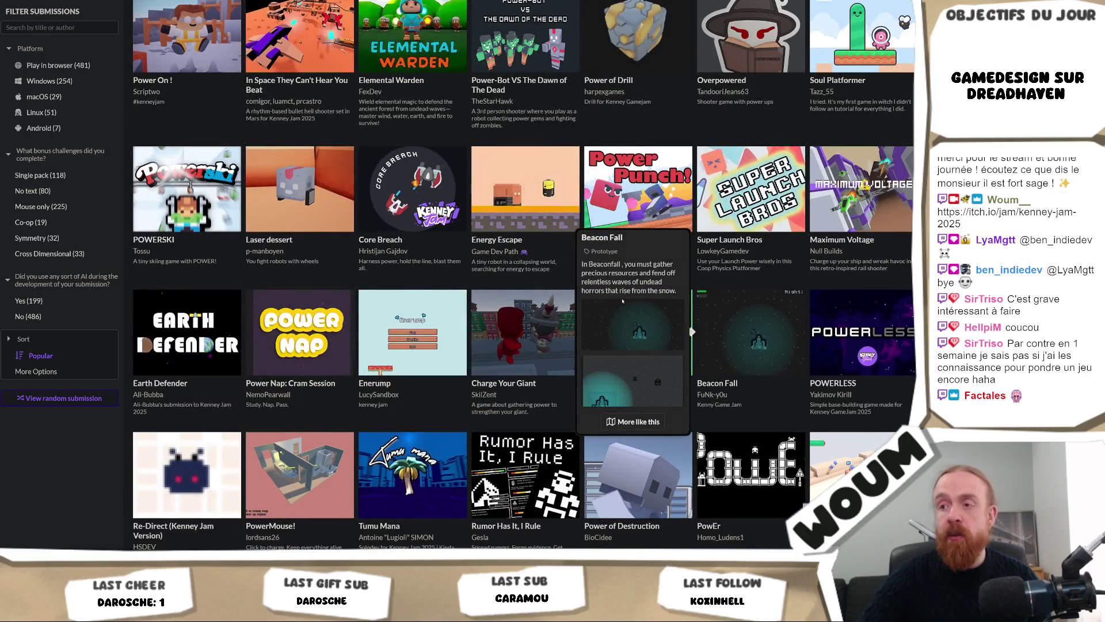
scroll(623, 300, up, 20)
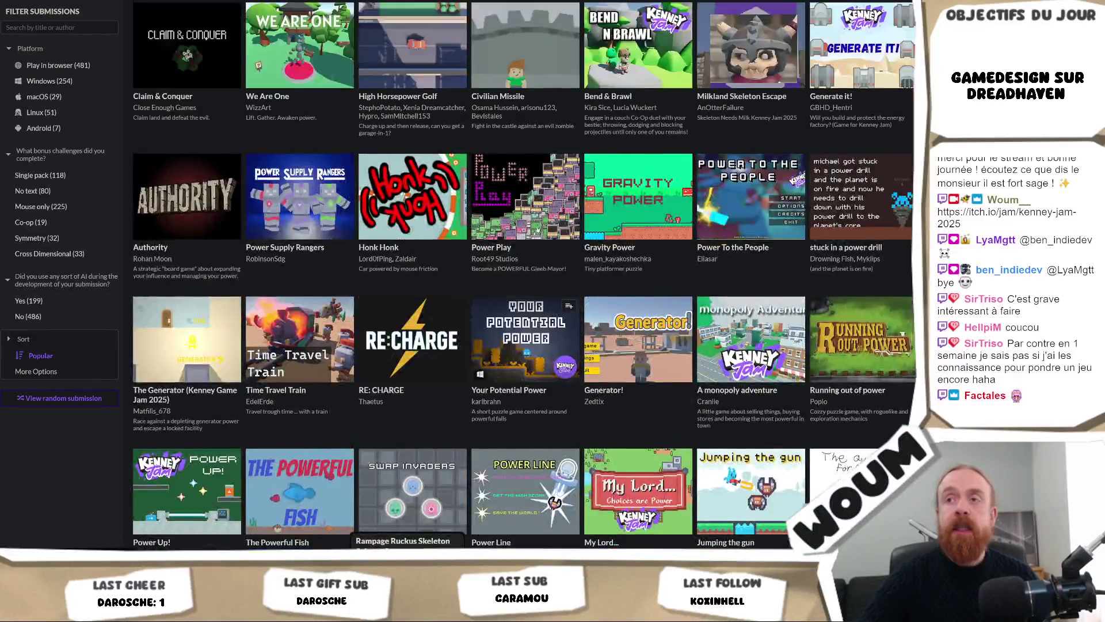
scroll(409, 518, up, 10)
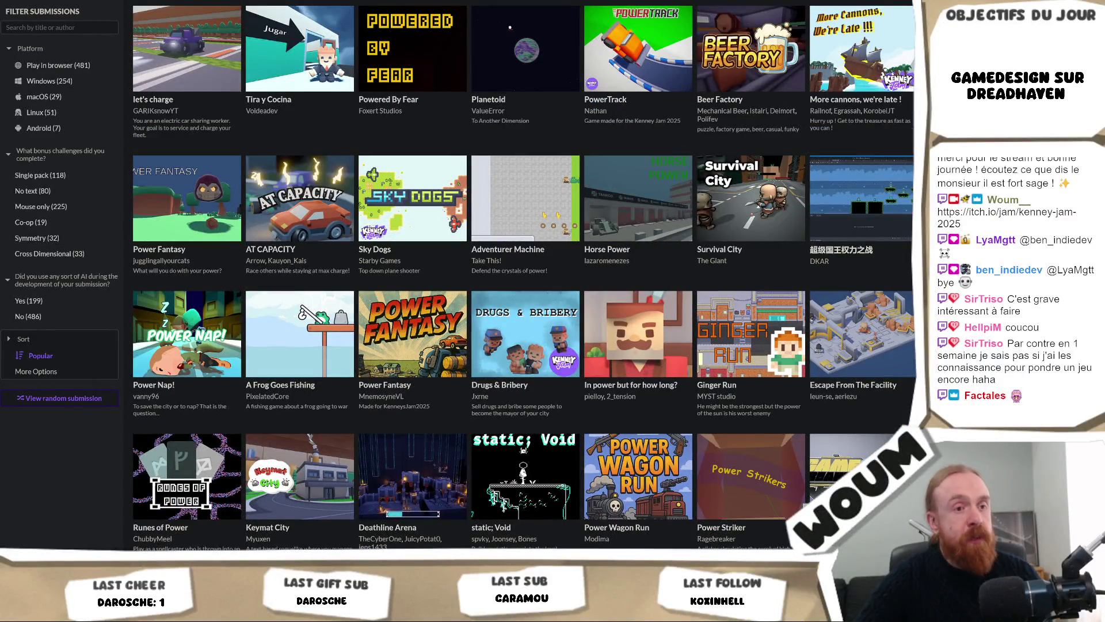
scroll(552, 233, up, 10)
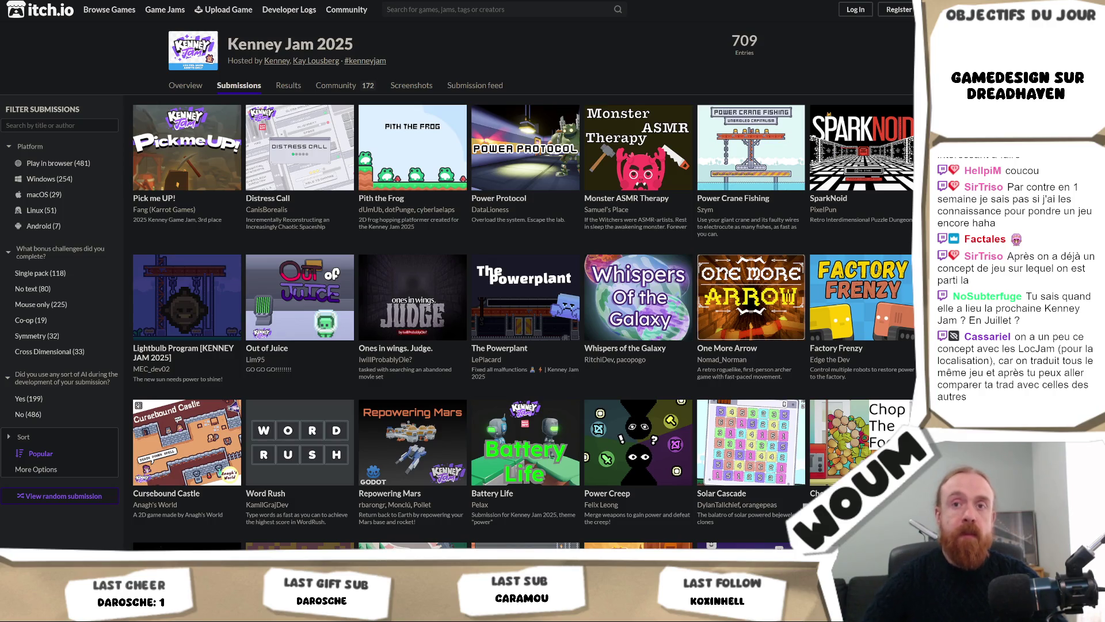
mouse_move(590, 260)
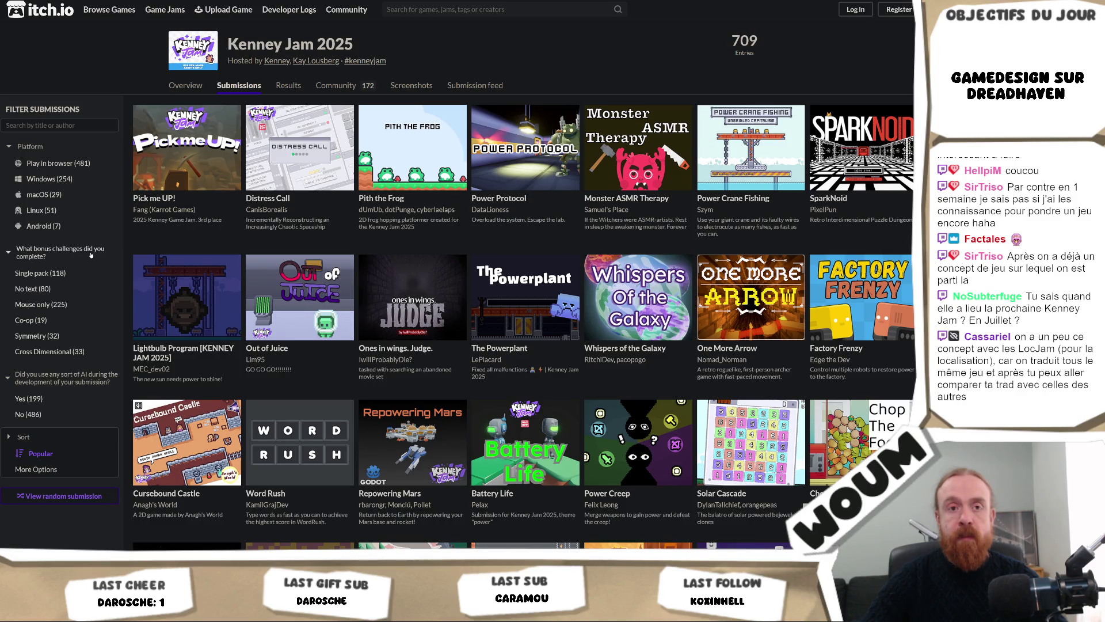
scroll(90, 255, down, 3)
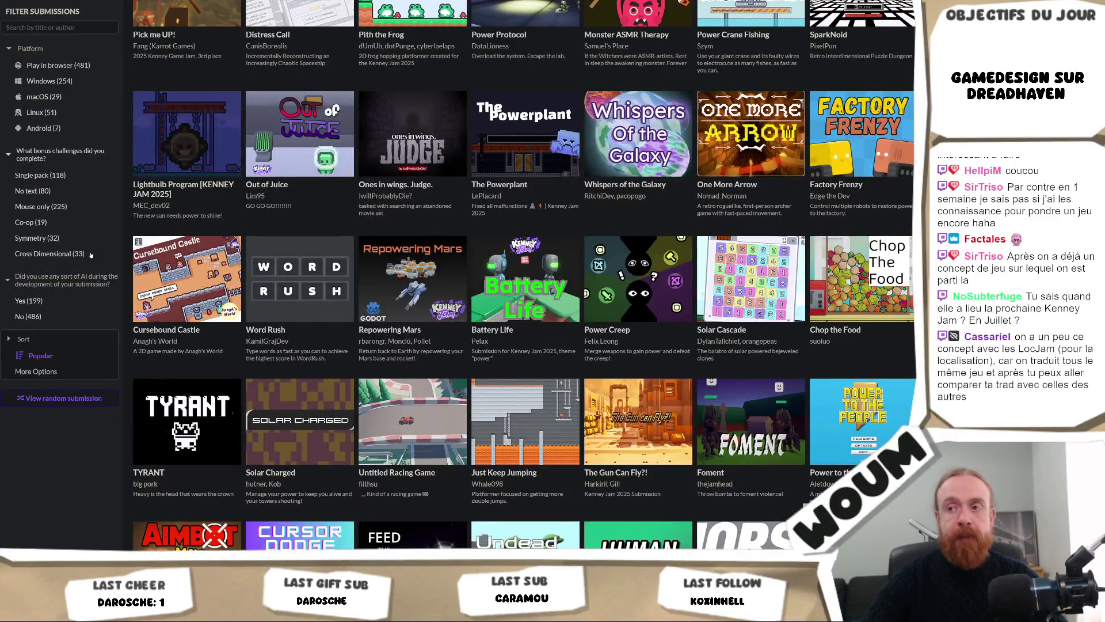
scroll(90, 255, up, 3)
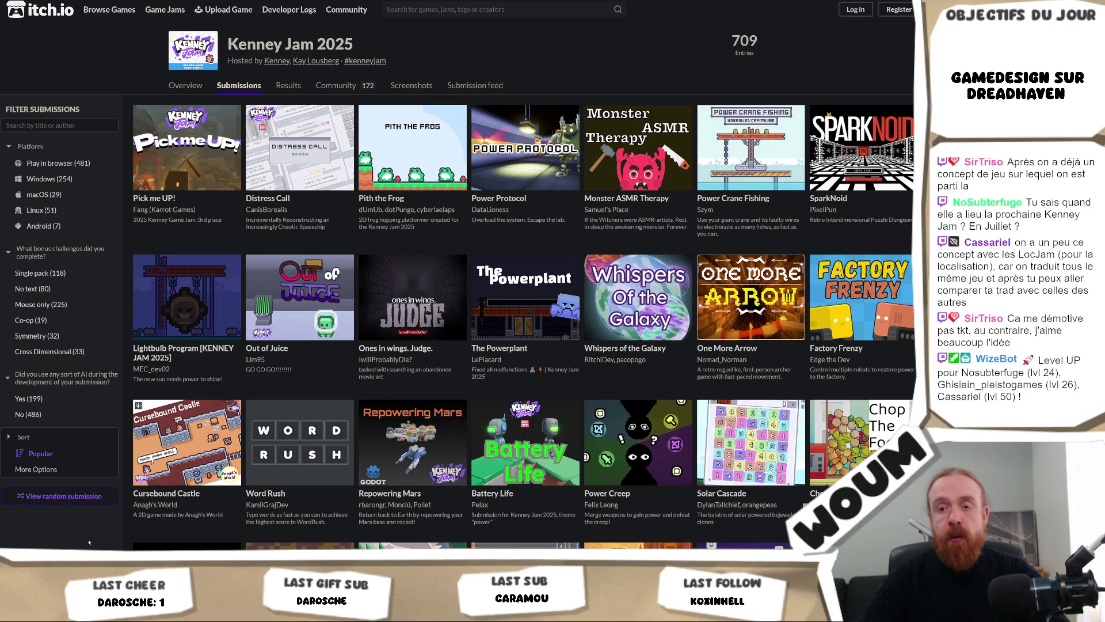
Switch to the Unity editor and bring up the wall tile's info card in the running Day 1 game.
key(alt+Tab)
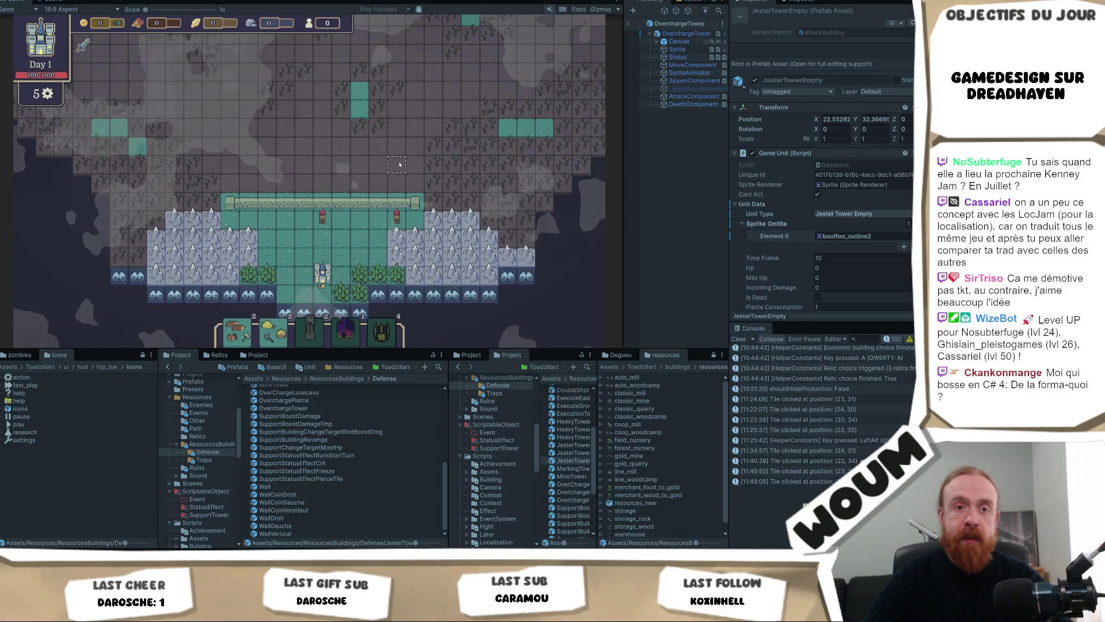
mouse_move(368, 200)
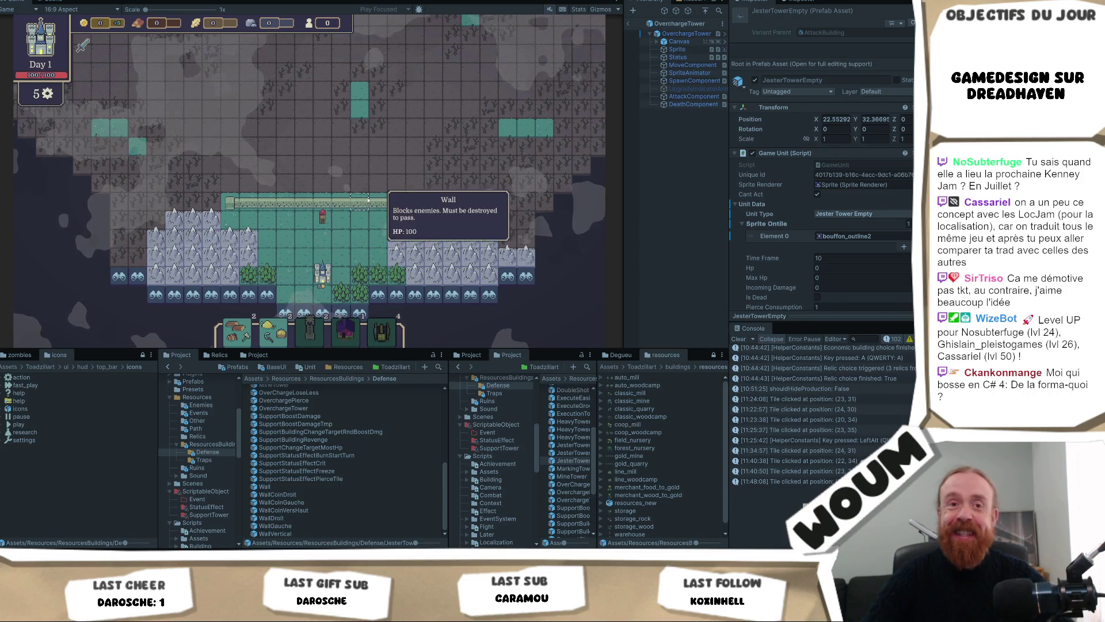